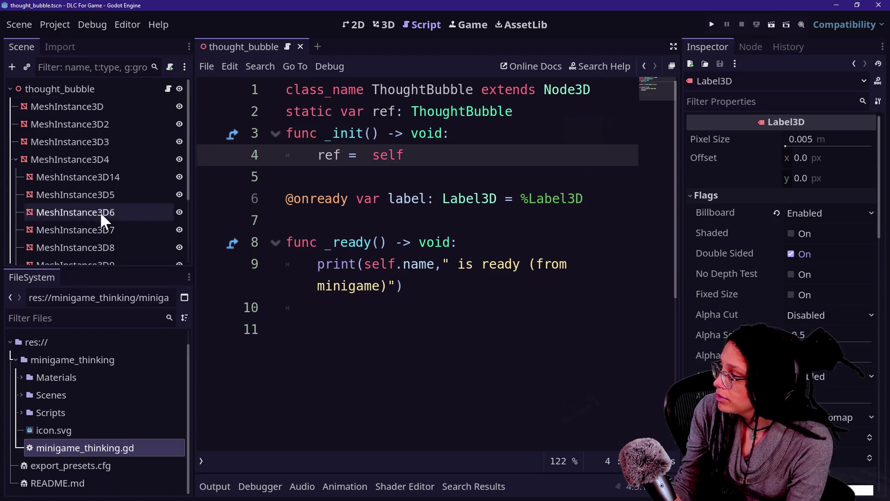
- Open minigame_thinking.gd from the Scripts folder in the FileSystem dock
{"action": "left_click", "coordinate": [21, 412]}
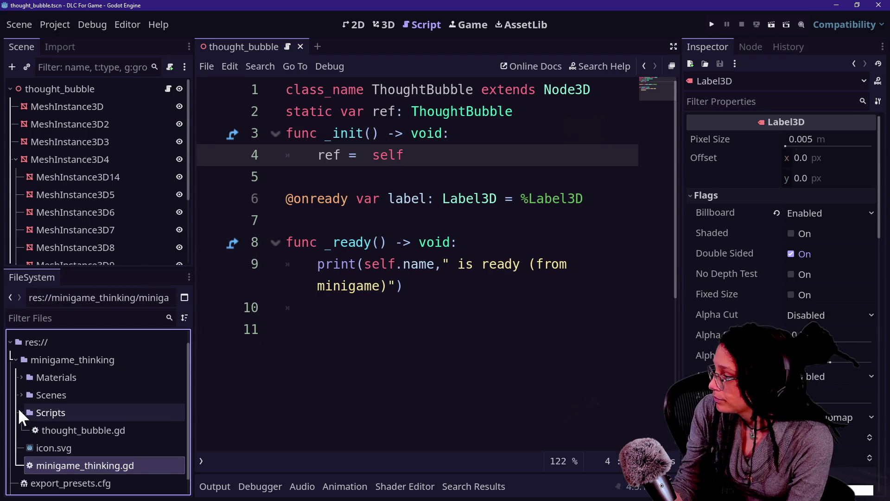
{"action": "left_click", "coordinate": [57, 426]}
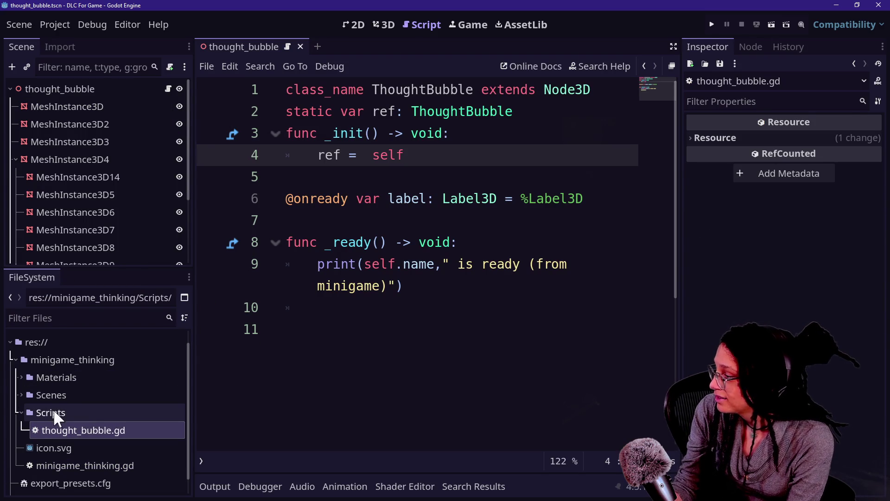
{"action": "double_click", "coordinate": [74, 465]}
{"action": "scroll", "coordinate": [453, 290], "scroll_direction": "up", "scroll_amount": 3}
{"action": "scroll", "coordinate": [452, 289], "scroll_direction": "up", "scroll_amount": 2}
{"action": "scroll", "coordinate": [453, 290], "scroll_direction": "down", "scroll_amount": 6}
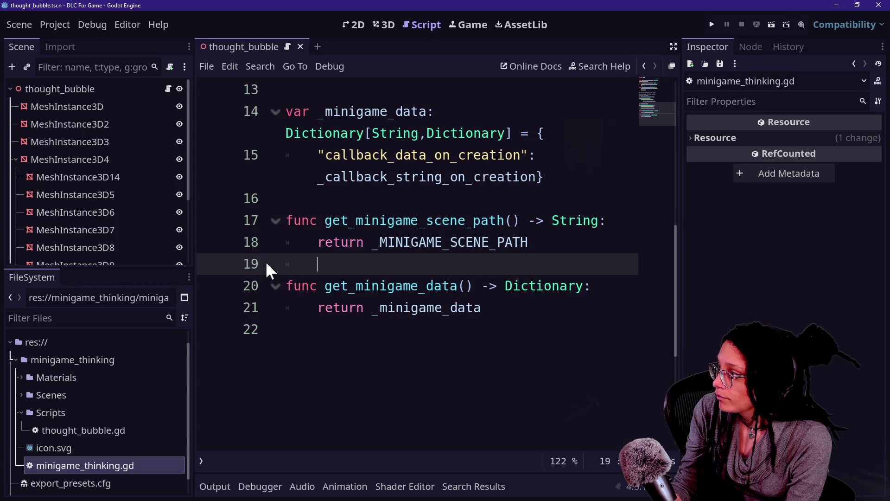
- Scroll through minigame_thinking.gd to review its minigame path constants and data functions
{"action": "left_click", "coordinate": [73, 429]}
{"action": "left_click", "coordinate": [107, 466]}
{"action": "left_click", "coordinate": [417, 262]}
{"action": "scroll", "coordinate": [423, 244], "scroll_direction": "up", "scroll_amount": 3}
{"action": "scroll", "coordinate": [422, 240], "scroll_direction": "down", "scroll_amount": 2}
{"action": "scroll", "coordinate": [424, 240], "scroll_direction": "up", "scroll_amount": 5}
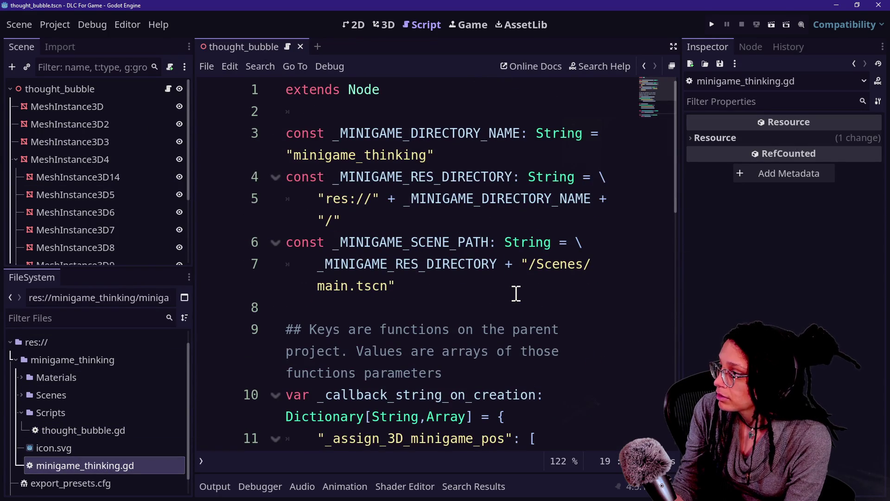
{"action": "scroll", "coordinate": [515, 292], "scroll_direction": "down", "scroll_amount": 4}
{"action": "scroll", "coordinate": [515, 288], "scroll_direction": "up", "scroll_amount": 4}
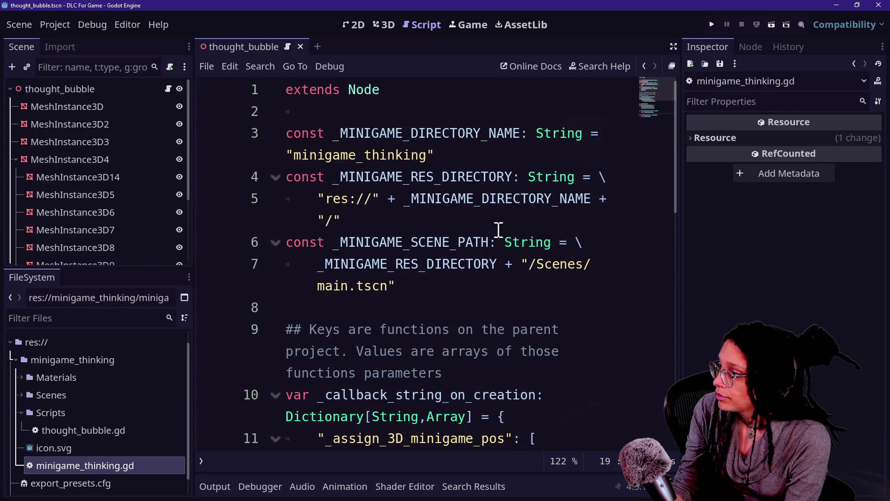
{"action": "scroll", "coordinate": [552, 285], "scroll_direction": "down", "scroll_amount": 5}
- Add a 'func _ready() -> void:' header after line 15
{"action": "left_click", "coordinate": [597, 118]}
{"action": "key", "text": "Return"}
{"action": "key", "text": "Return"}
{"action": "key", "text": "BackSpace"}
{"action": "type", "text": "func _read"}
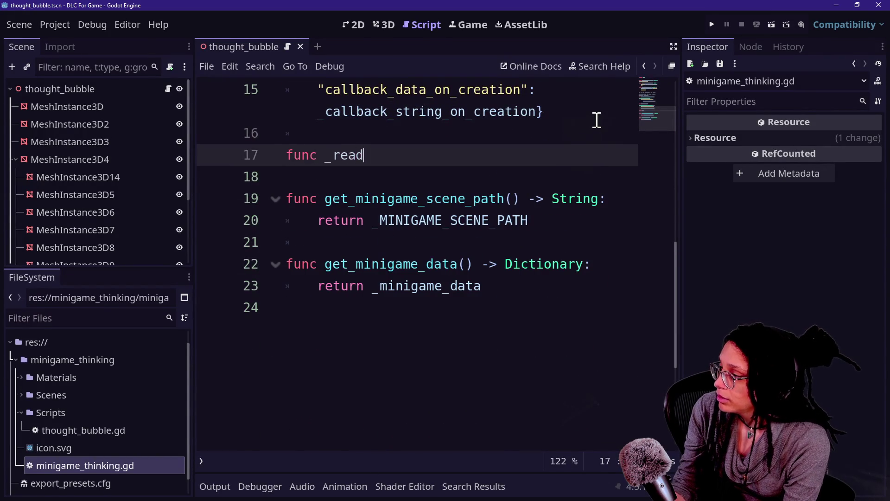
{"action": "type", "text": "y() -"}
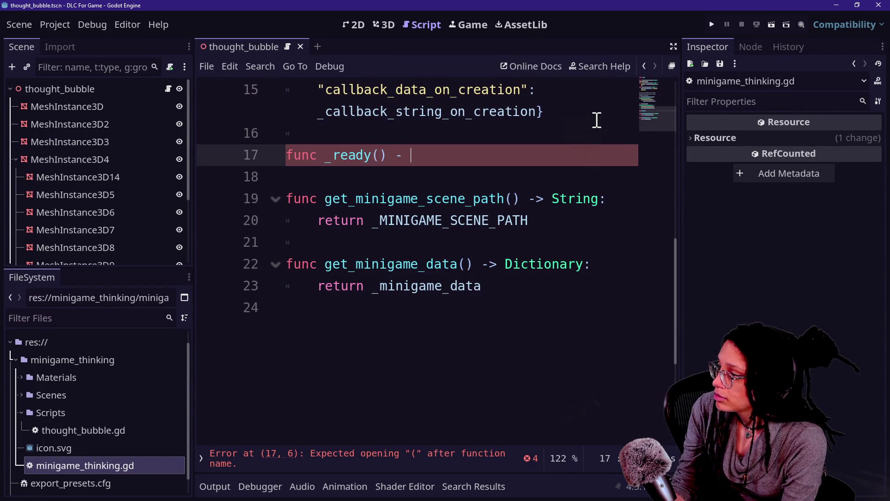
{"action": "type", "text": "> void:"}
{"action": "key", "text": "Return"}
- Write ThoughtBubble.ref. in the body, then jump to the ThoughtBubble class script
{"action": "type", "text": "Ma"}
{"action": "key", "text": "BackSpace"}
{"action": "key", "text": "BackSpace"}
{"action": "type", "text": "T"}
{"action": "key", "text": "Return"}
{"action": "key", "text": "BackSpace"}
{"action": "key", "text": "BackSpace"}
{"action": "key", "text": "BackSpace"}
{"action": "type", "text": "ref."}
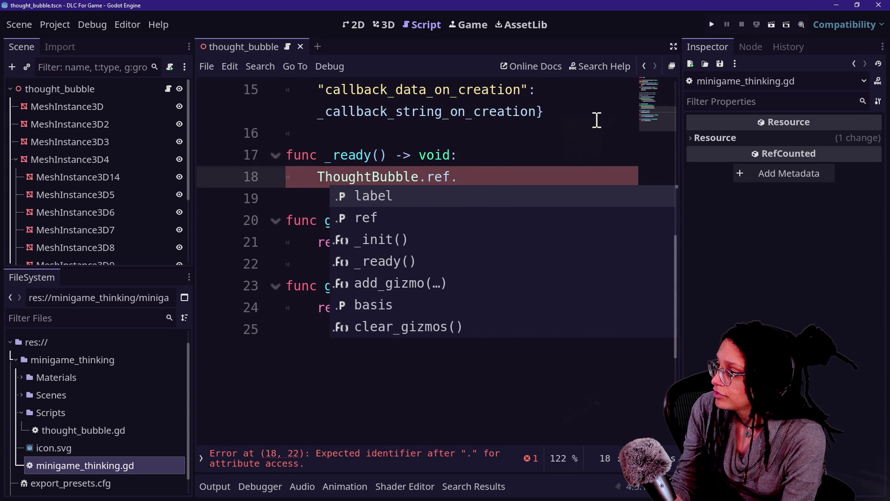
{"action": "left_click", "coordinate": [343, 177], "text": "ctrl"}
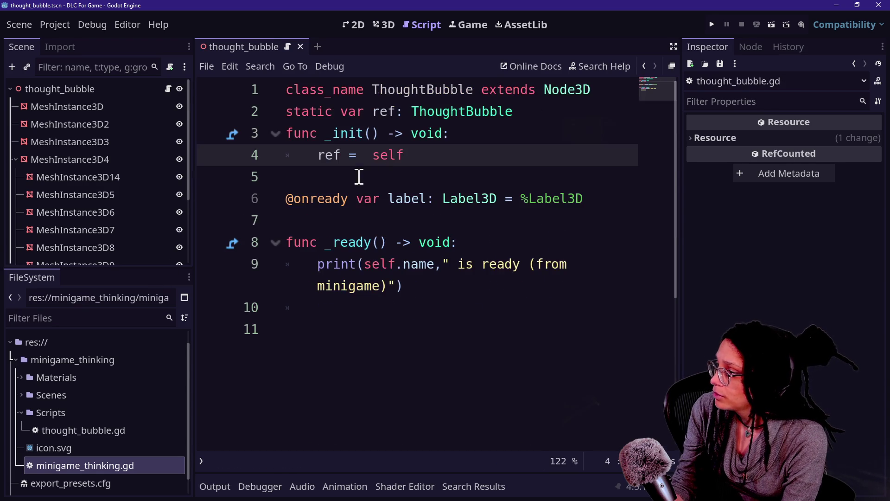
- Rename label to _label on line 6 and add a change_label_outline_color() function header
{"action": "left_click", "coordinate": [389, 198]}
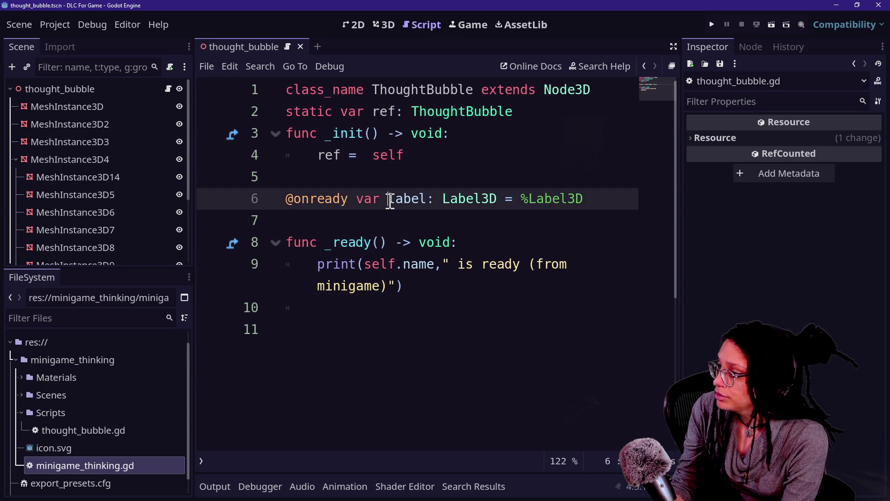
{"action": "type", "text": "_"}
{"action": "left_click", "coordinate": [475, 283]}
{"action": "key", "text": "Return"}
{"action": "key", "text": "Return"}
{"action": "key", "text": "BackSpace"}
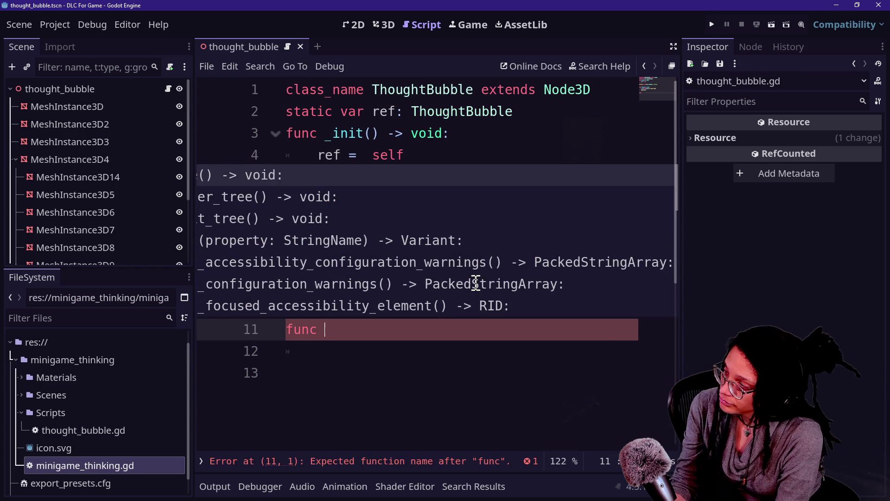
{"action": "type", "text": "change_label_outline_color("}
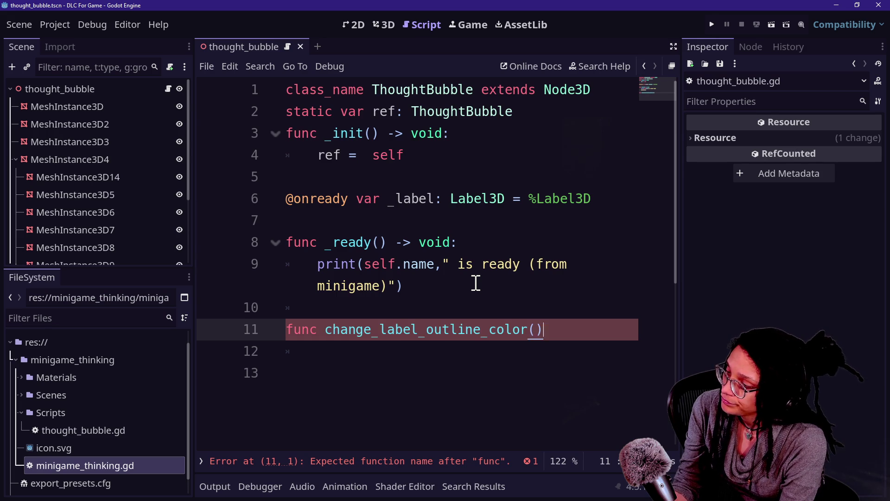
{"action": "type", "text": ":"}
{"action": "key", "text": "Return"}
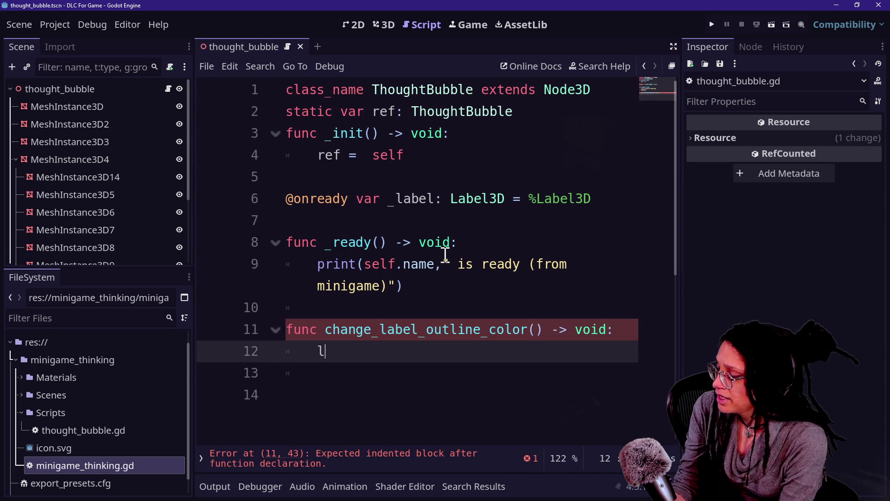
- Set _label.outline_modulate = Color(0,0,0) in the body, with its colour picker in RGB mode
{"action": "key", "text": "BackSpace"}
{"action": "type", "text": "label.out"}
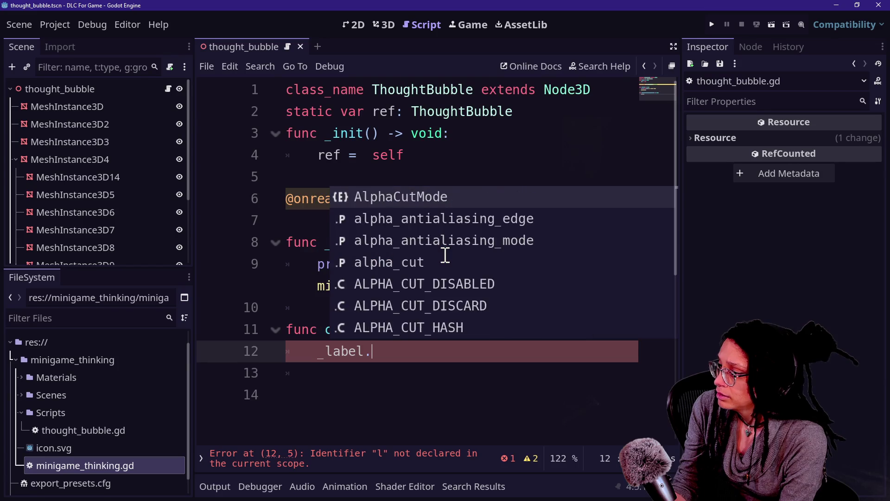
{"action": "key", "text": "Return"}
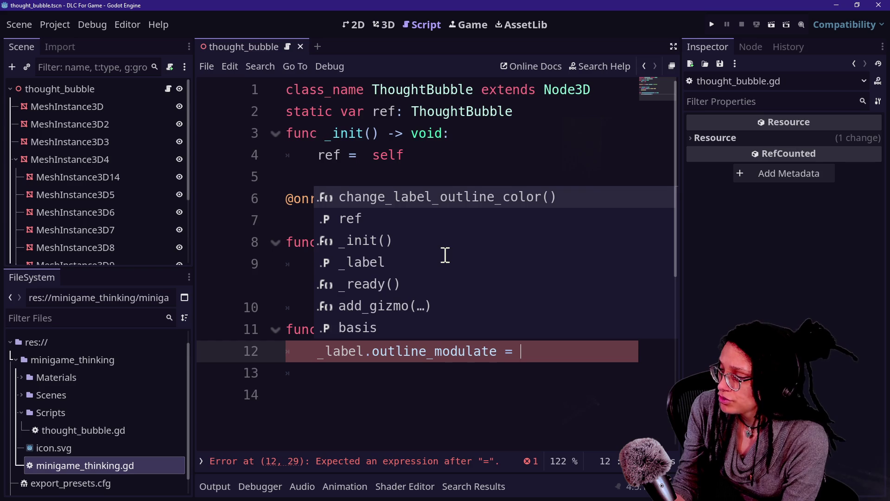
{"action": "type", "text": "Color"}
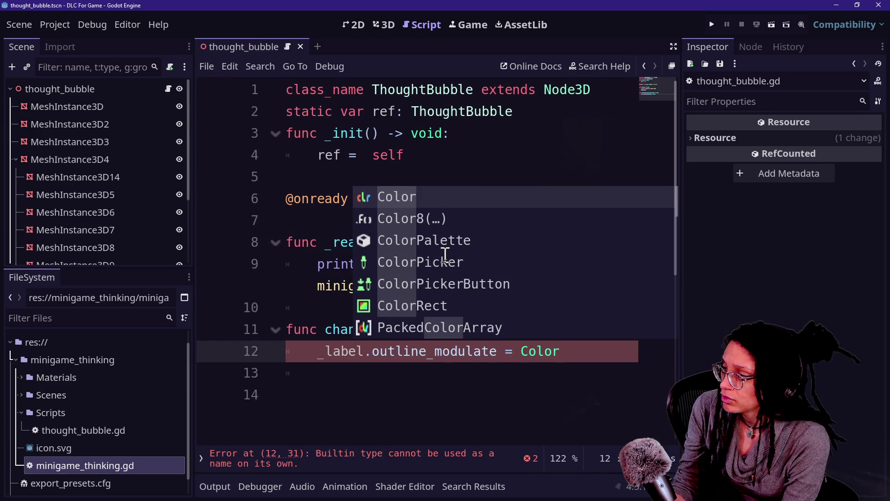
{"action": "key", "text": "Escape"}
{"action": "type", "text": "(R"}
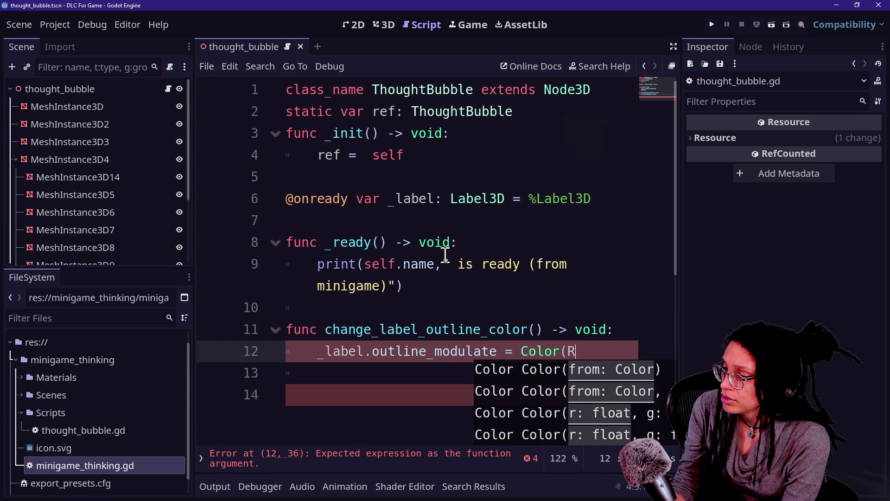
{"action": "key", "text": "BackSpace"}
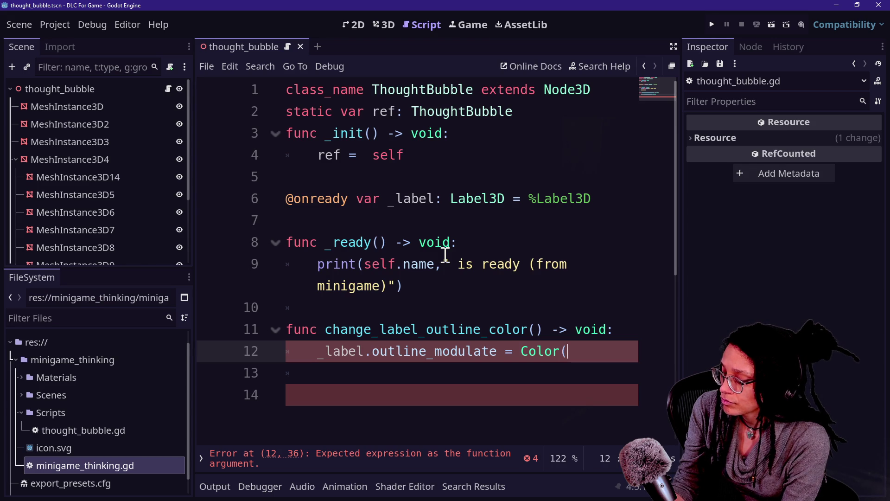
{"action": "type", "text": "0m"}
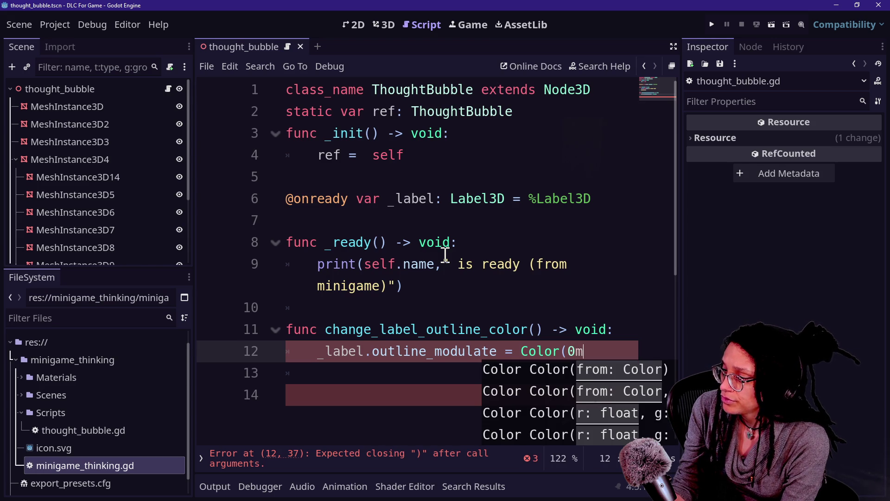
{"action": "key", "text": "BackSpace"}
{"action": "type", "text": ",0"}
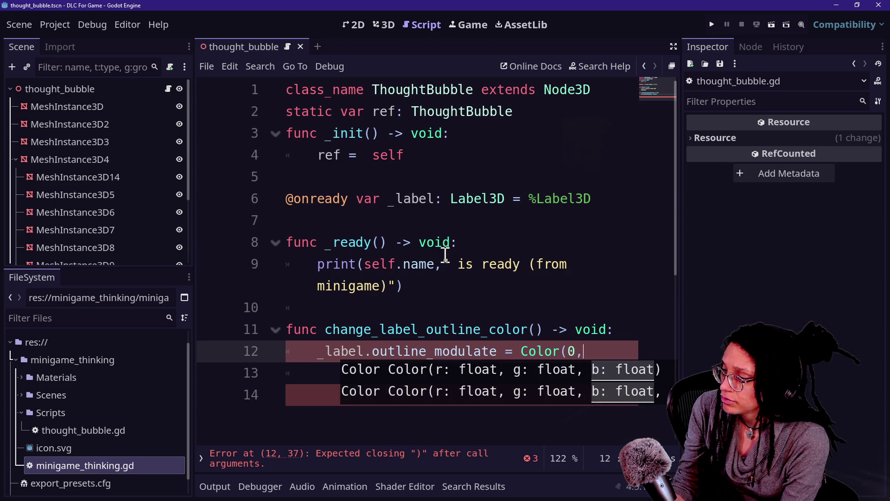
{"action": "type", "text": ")"}
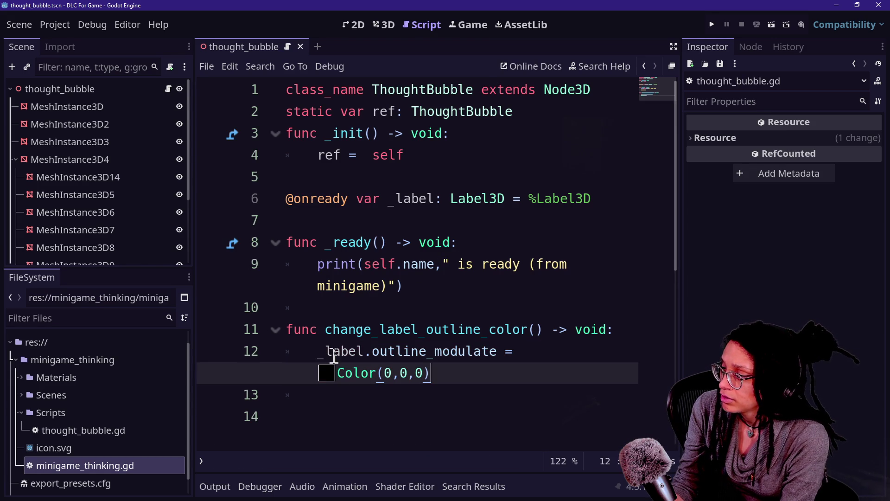
{"action": "left_click", "coordinate": [327, 374]}
{"action": "left_click", "coordinate": [370, 186]}
- Change the outline colour to pure red, save, and run the thought_bubble scene
{"action": "left_click_drag", "start_coordinate": [377, 206], "coordinate": [549, 221]}
{"action": "left_click", "coordinate": [549, 221]}
{"action": "key", "text": "ctrl+s"}
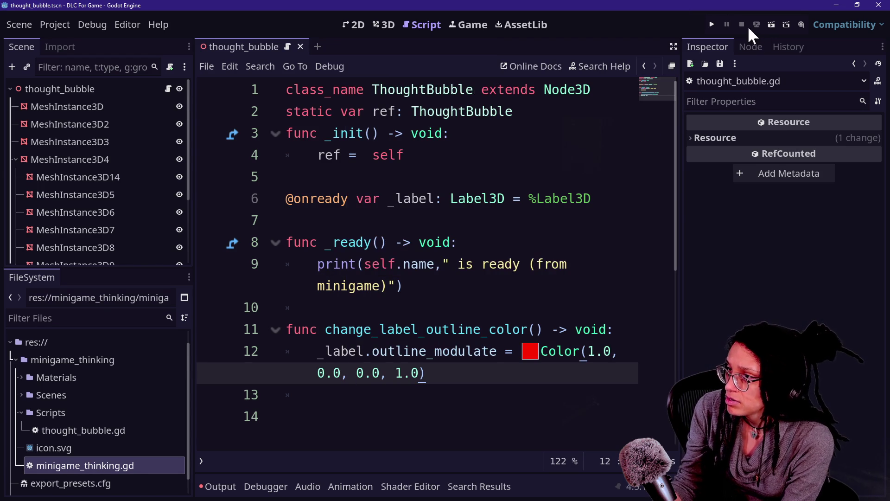
{"action": "left_click", "coordinate": [714, 22]}
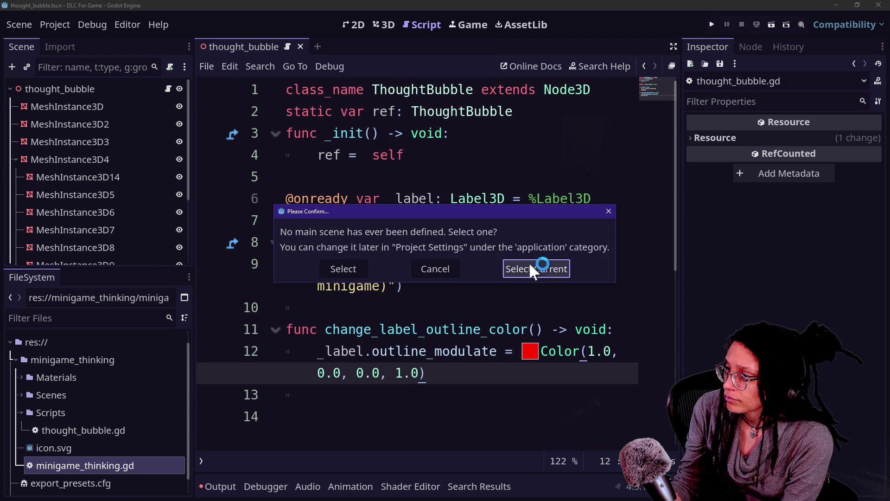
{"action": "left_click", "coordinate": [422, 270]}
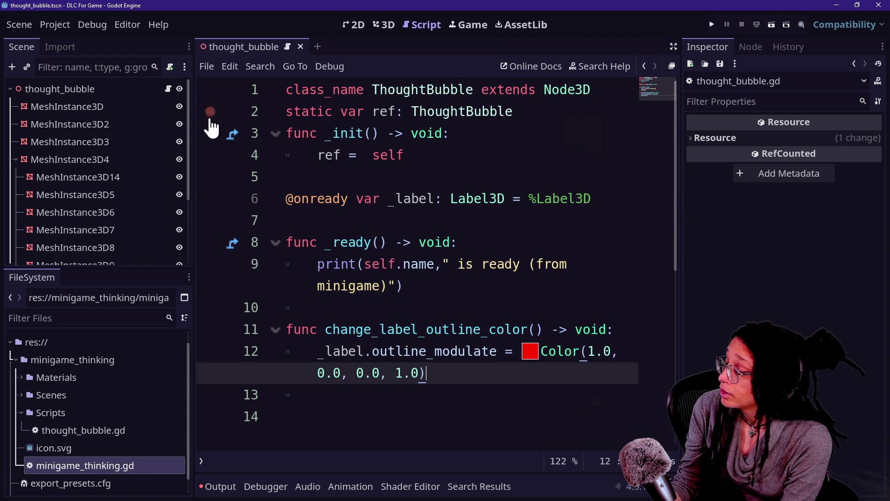
{"action": "left_click", "coordinate": [107, 88]}
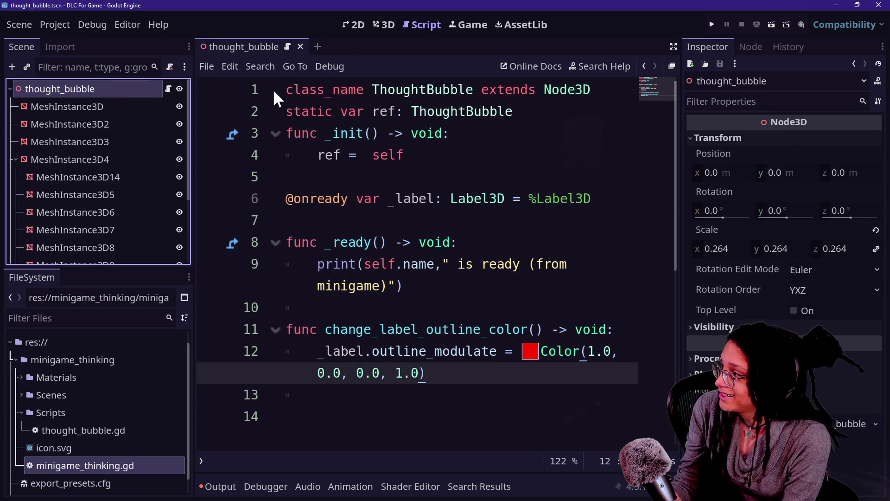
{"action": "key", "text": "ctrl+s"}
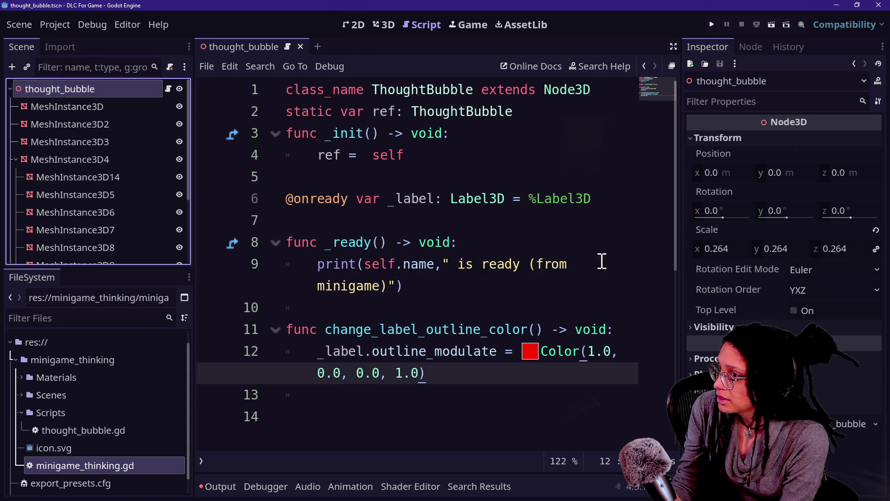
{"action": "left_click", "coordinate": [773, 25]}
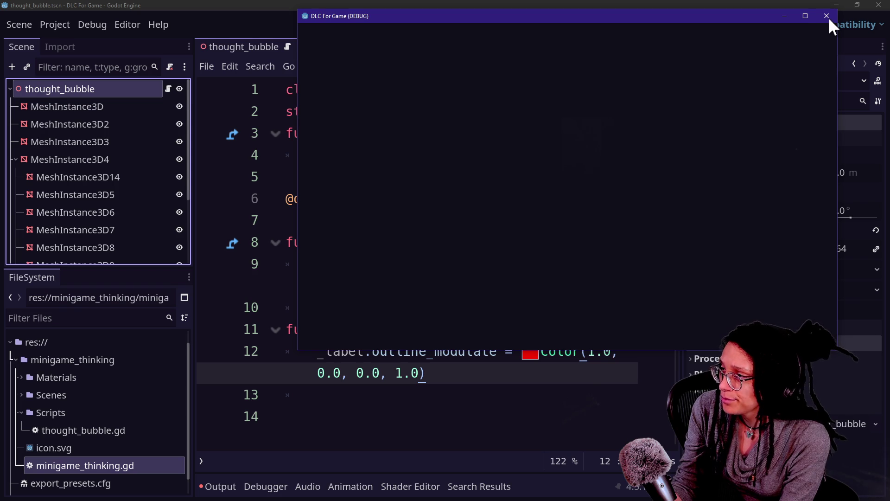
- Restart the running scene, reposition its game window, then close it
{"action": "left_click", "coordinate": [555, 6]}
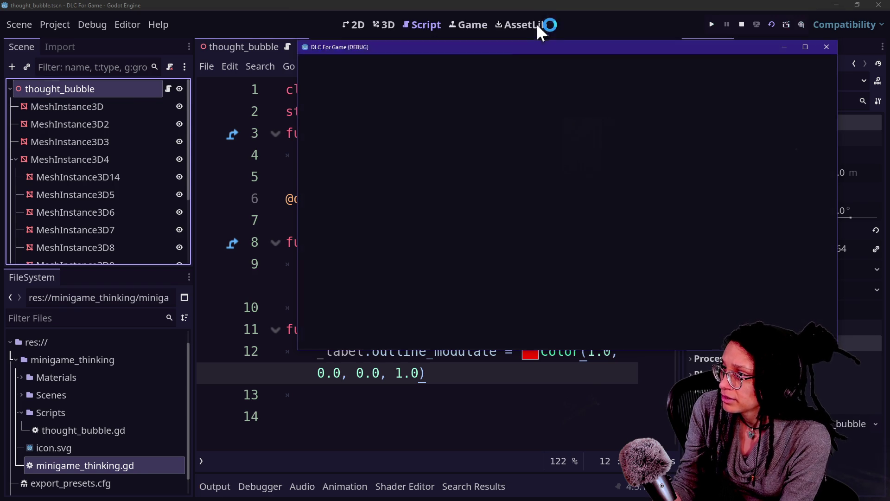
{"action": "left_click", "coordinate": [538, 23]}
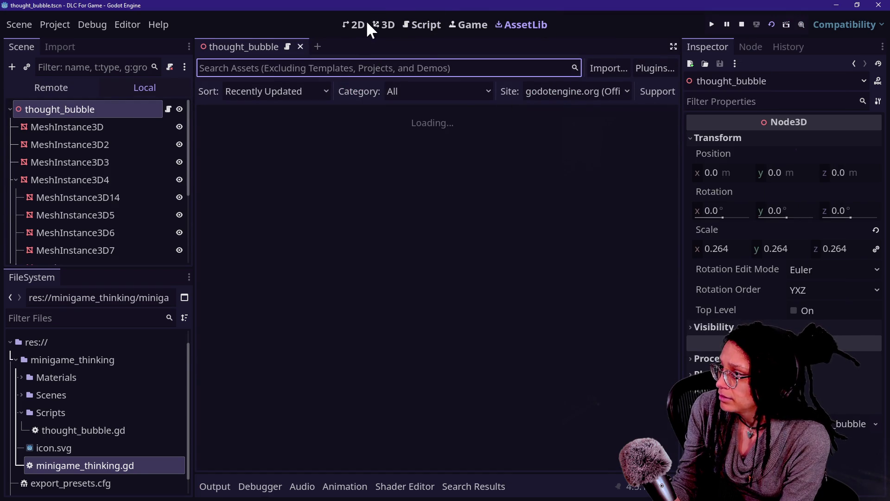
{"action": "left_click", "coordinate": [712, 24]}
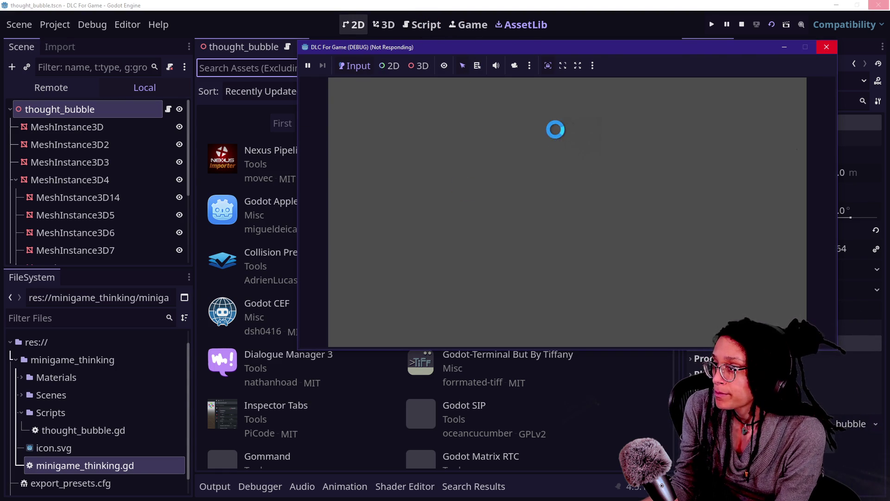
{"action": "mouse_move", "coordinate": [600, 43]}
{"action": "left_mouse_down"}
{"action": "mouse_move", "coordinate": [417, 113]}
{"action": "mouse_move", "coordinate": [433, 56]}
{"action": "left_mouse_up"}
{"action": "mouse_move", "coordinate": [594, 116]}
{"action": "left_mouse_down"}
{"action": "mouse_move", "coordinate": [670, 119]}
{"action": "mouse_move", "coordinate": [645, 72]}
{"action": "left_mouse_up"}
{"action": "left_click", "coordinate": [741, 24]}
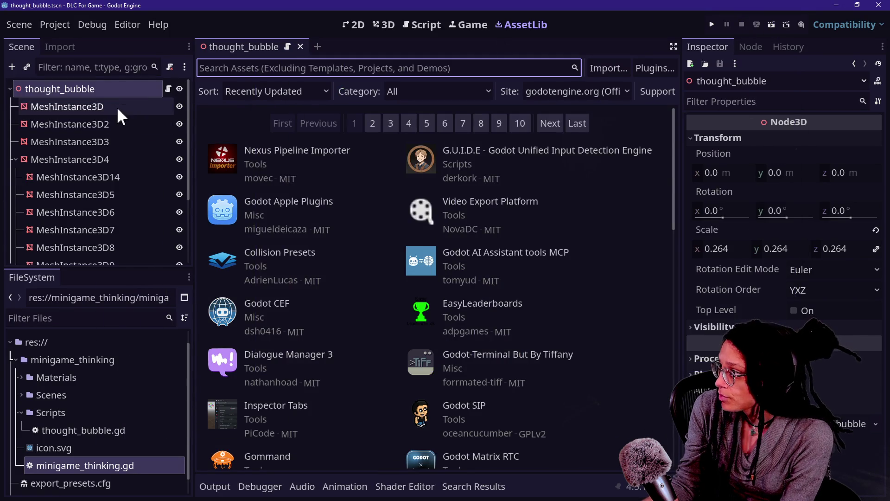
- Add a Camera3D child node under thought_bubble
{"action": "right_click", "coordinate": [118, 95]}
{"action": "left_click", "coordinate": [133, 122]}
{"action": "type", "text": "camera"}
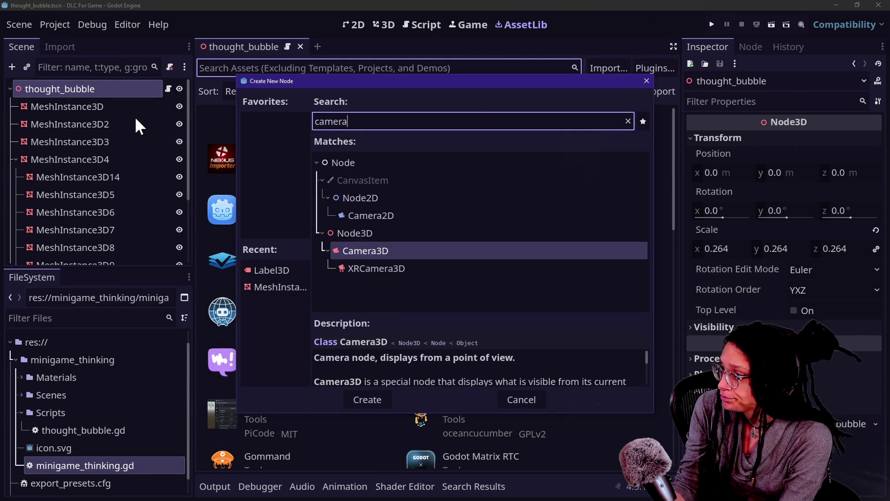
{"action": "key", "text": "Return"}
- Move the camera to z -0.648 in the 3D view so it frames the bubble
{"action": "left_click", "coordinate": [377, 24]}
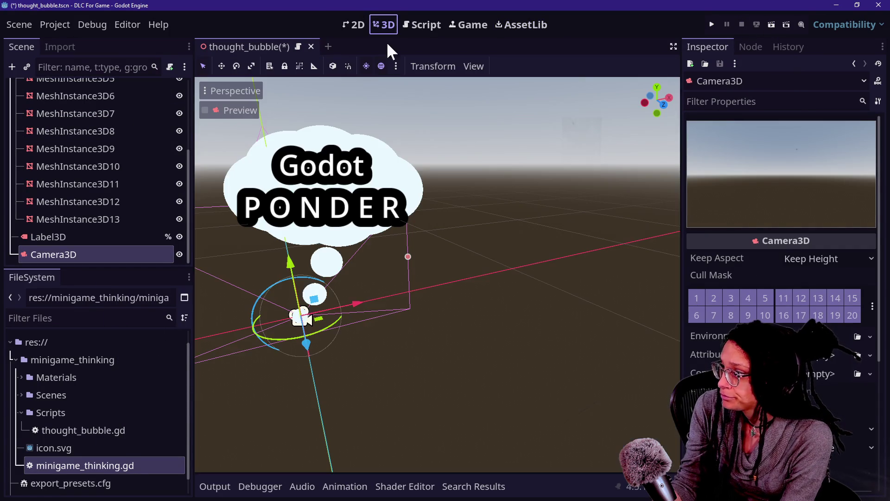
{"action": "scroll", "coordinate": [782, 232], "scroll_direction": "down", "scroll_amount": 5}
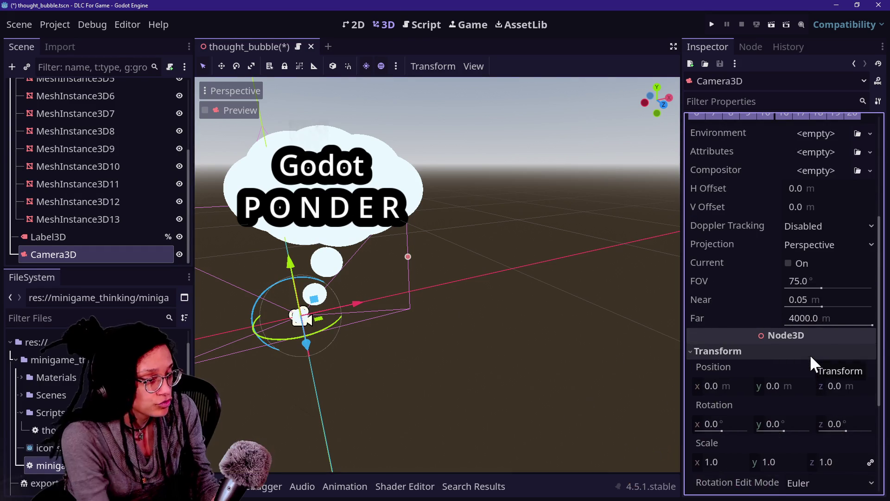
{"action": "mouse_move", "coordinate": [829, 391]}
{"action": "left_mouse_down"}
{"action": "mouse_move", "coordinate": [816, 391]}
{"action": "mouse_move", "coordinate": [864, 392]}
{"action": "left_mouse_up"}
{"action": "scroll", "coordinate": [824, 239], "scroll_direction": "up", "scroll_amount": 3}
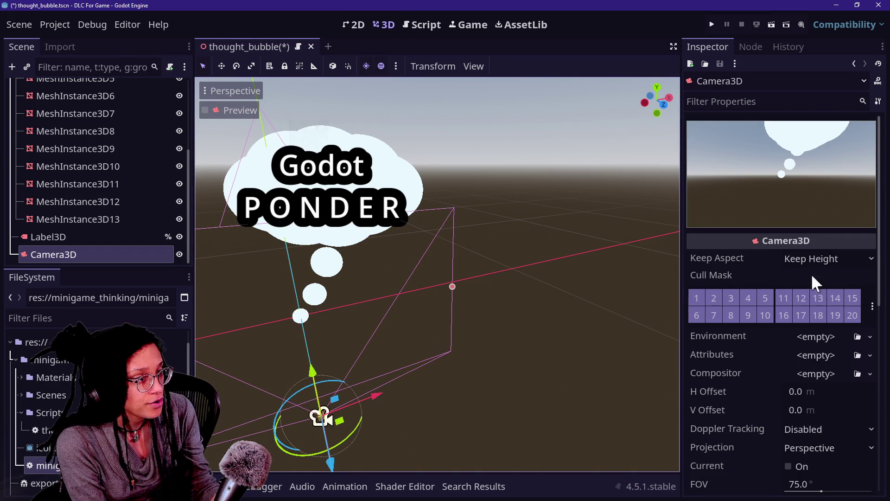
{"action": "scroll", "coordinate": [768, 397], "scroll_direction": "down", "scroll_amount": 1}
{"action": "left_click_drag", "start_coordinate": [777, 451], "coordinate": [647, 293]}
{"action": "scroll", "coordinate": [763, 361], "scroll_direction": "up", "scroll_amount": 3}
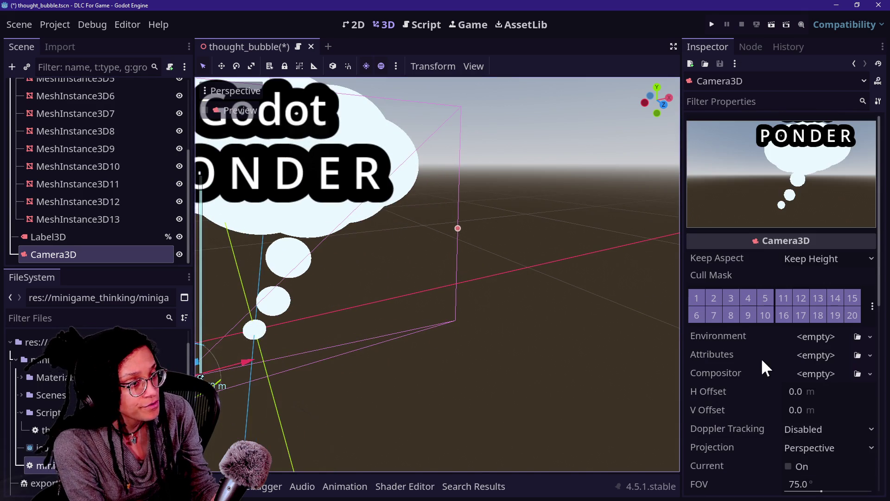
- Test-run with the current scene as main scene, then open minigame_thinking.gd
{"action": "left_click", "coordinate": [711, 24]}
{"action": "left_click", "coordinate": [536, 269]}
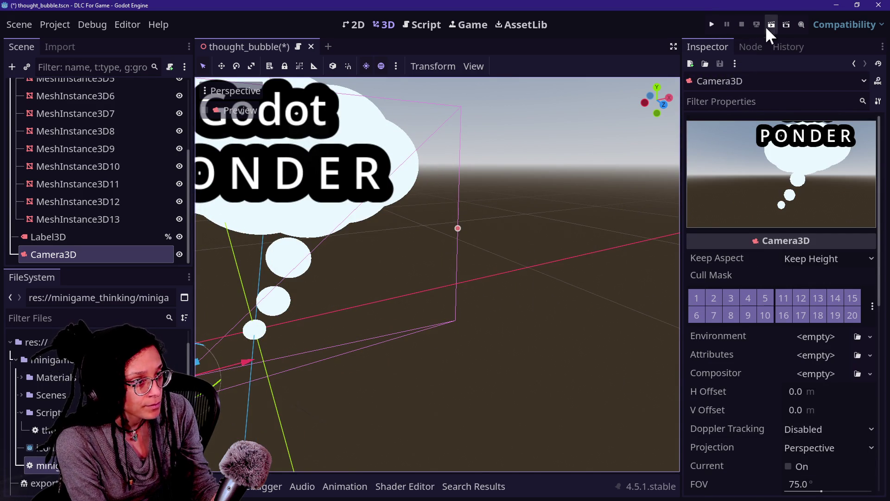
{"action": "left_click", "coordinate": [712, 24]}
{"action": "left_click", "coordinate": [535, 266]}
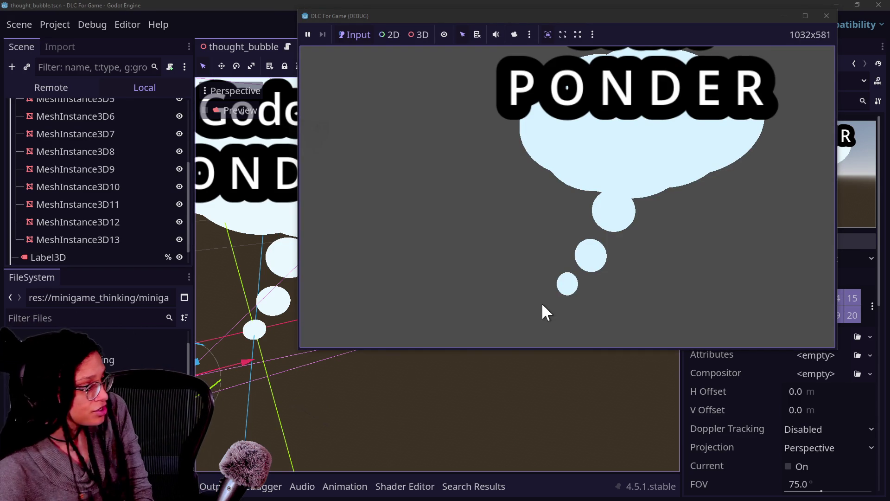
{"action": "left_click", "coordinate": [827, 16]}
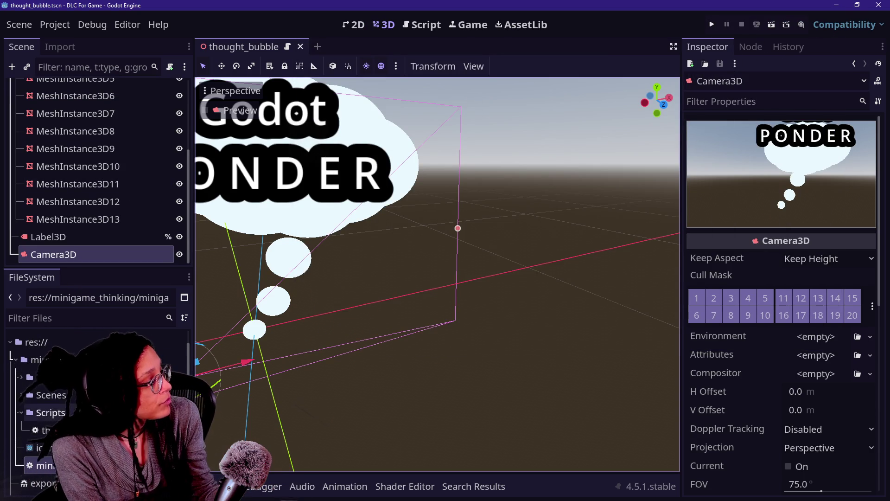
{"action": "double_click", "coordinate": [45, 466]}
{"action": "left_click", "coordinate": [396, 204]}
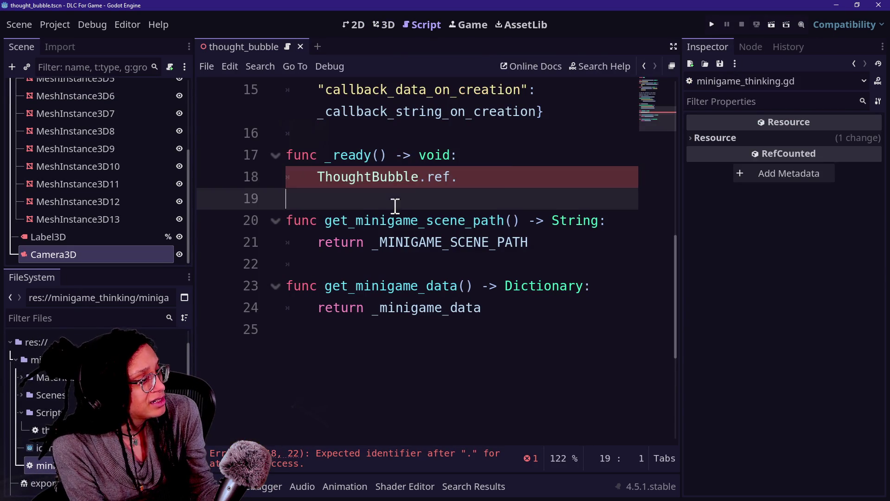
- Delete the unfinished _ready function from minigame_thinking.gd
{"action": "left_click_drag", "start_coordinate": [513, 175], "coordinate": [282, 163]}
{"action": "left_click", "coordinate": [515, 187]}
{"action": "left_click", "coordinate": [472, 134]}
{"action": "left_click", "coordinate": [478, 161]}
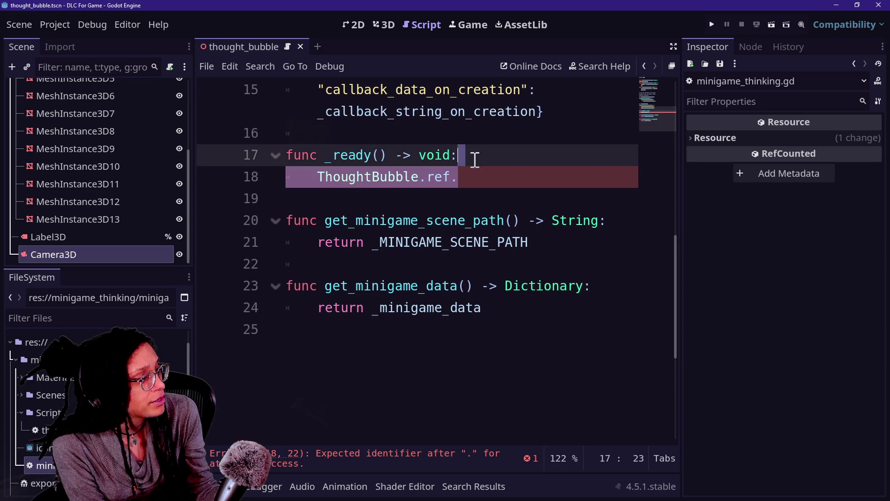
{"action": "left_click", "coordinate": [466, 135]}
{"action": "key", "text": "ctrl+shift+k"}
{"action": "key", "text": "ctrl+shift+k"}
{"action": "key", "text": "ctrl+shift+k"}
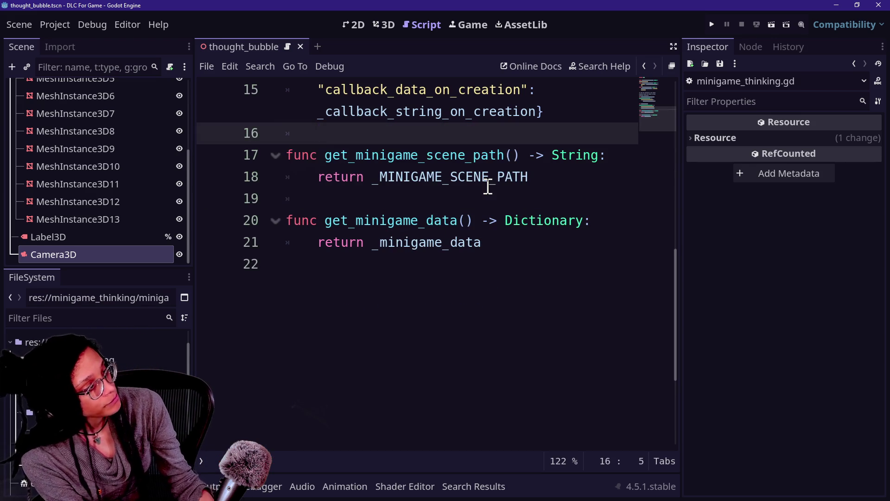
{"action": "scroll", "coordinate": [431, 226], "scroll_direction": "up", "scroll_amount": 5}
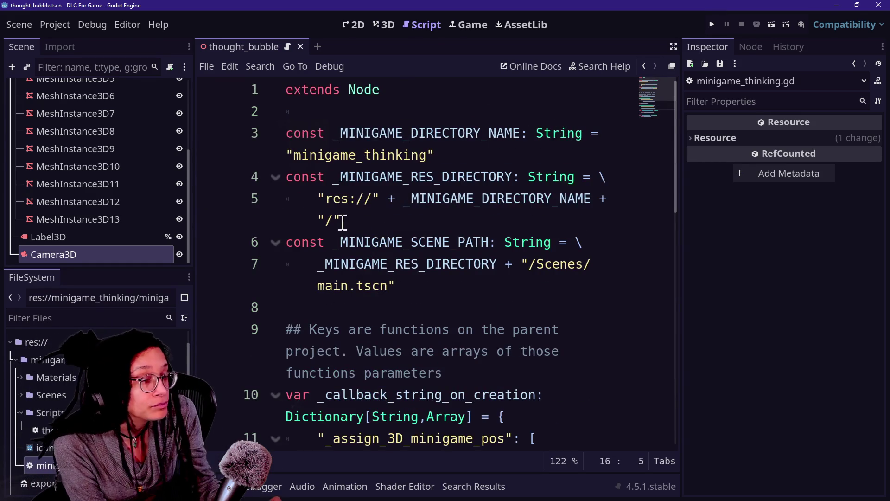
{"action": "scroll", "coordinate": [136, 144], "scroll_direction": "up", "scroll_amount": 3}
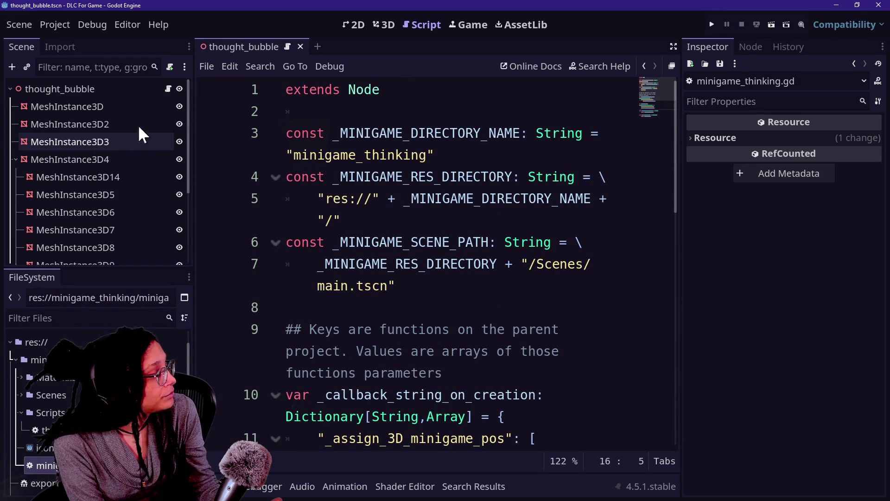
- Attach a new label_3d.gd script, saved in the Scripts folder, to the Label3D node
{"action": "right_click", "coordinate": [125, 107]}
{"action": "left_click", "coordinate": [100, 104]}
{"action": "scroll", "coordinate": [100, 104], "scroll_direction": "down", "scroll_amount": 5}
{"action": "scroll", "coordinate": [99, 103], "scroll_direction": "up", "scroll_amount": 2}
{"action": "scroll", "coordinate": [99, 104], "scroll_direction": "down", "scroll_amount": 2}
{"action": "left_click", "coordinate": [119, 238]}
{"action": "right_click", "coordinate": [108, 238]}
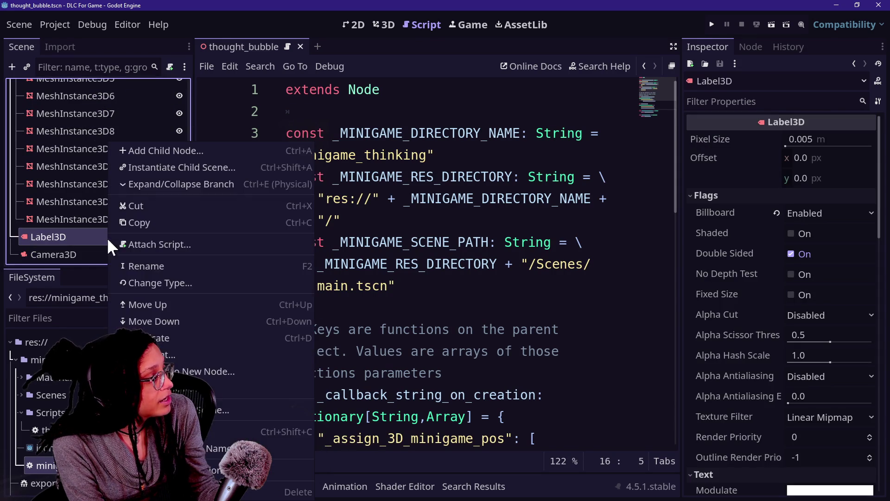
{"action": "left_click", "coordinate": [135, 264]}
{"action": "right_click", "coordinate": [76, 238]}
{"action": "left_click", "coordinate": [65, 213]}
{"action": "right_click", "coordinate": [82, 232]}
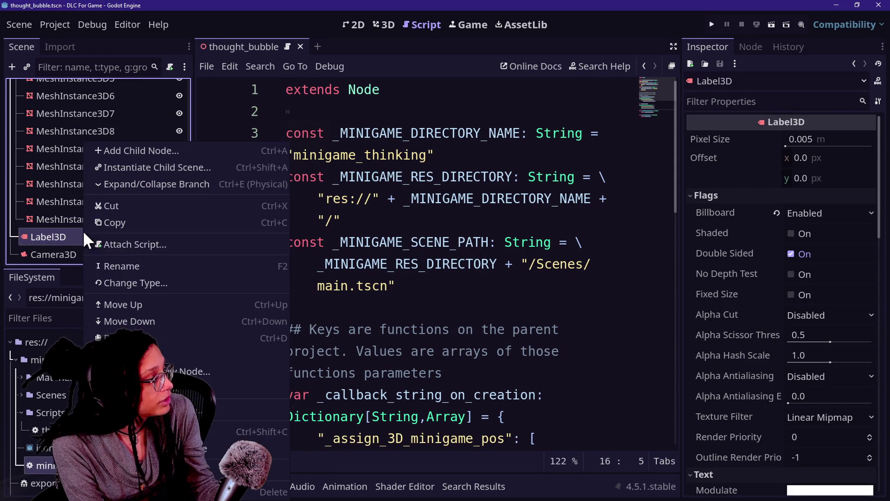
{"action": "left_click", "coordinate": [125, 245]}
{"action": "key", "text": "Left"}
{"action": "key", "text": "Left"}
{"action": "key", "text": "Left"}
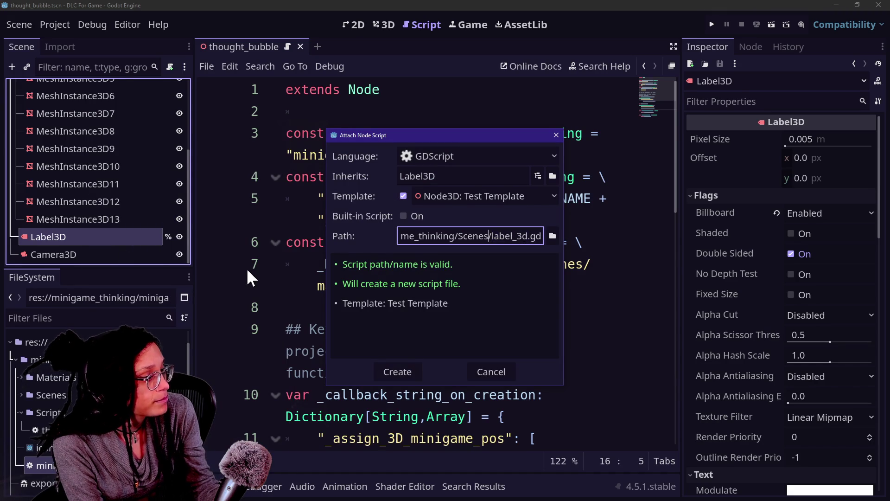
{"action": "key", "text": "BackSpace"}
{"action": "key", "text": "BackSpace"}
{"action": "key", "text": "BackSpace"}
{"action": "type", "text": "ript"}
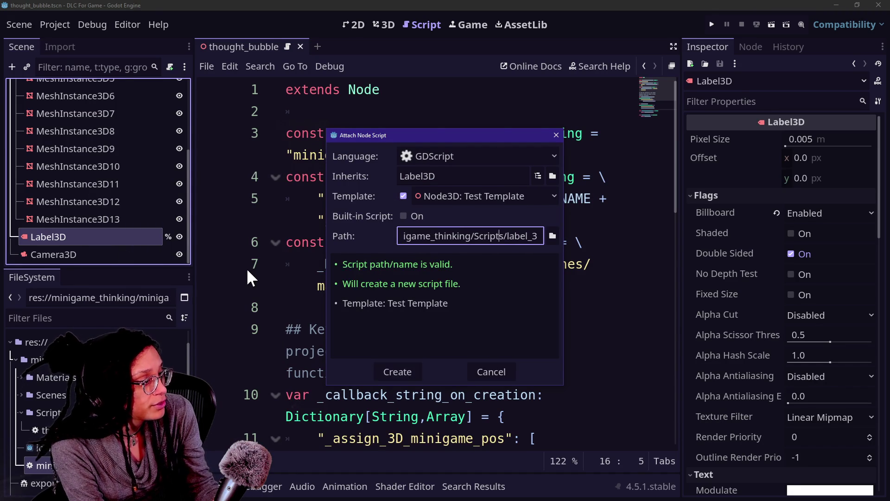
{"action": "key", "text": "Return"}
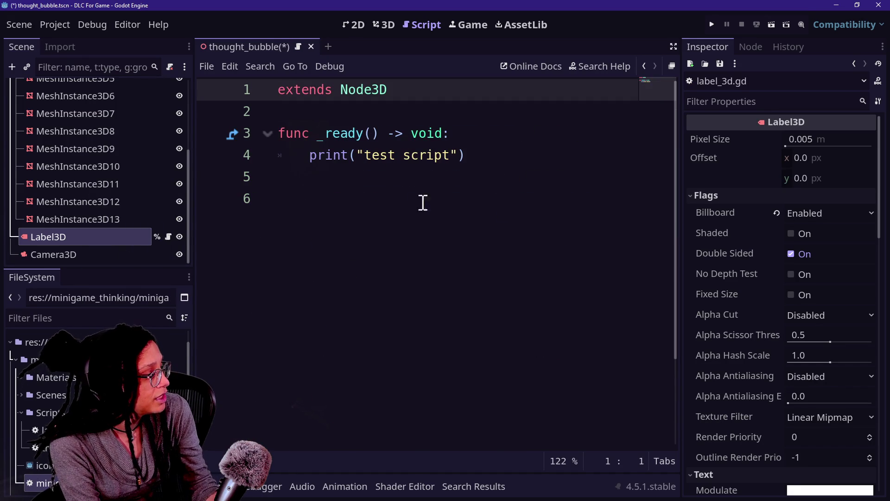
- Make label_3d.gd's _ready call ThoughtBubble.ref.change_label_outline_color() and run the game
{"action": "left_click", "coordinate": [455, 180]}
{"action": "key", "text": "ctrl+a"}
{"action": "left_click", "coordinate": [475, 181]}
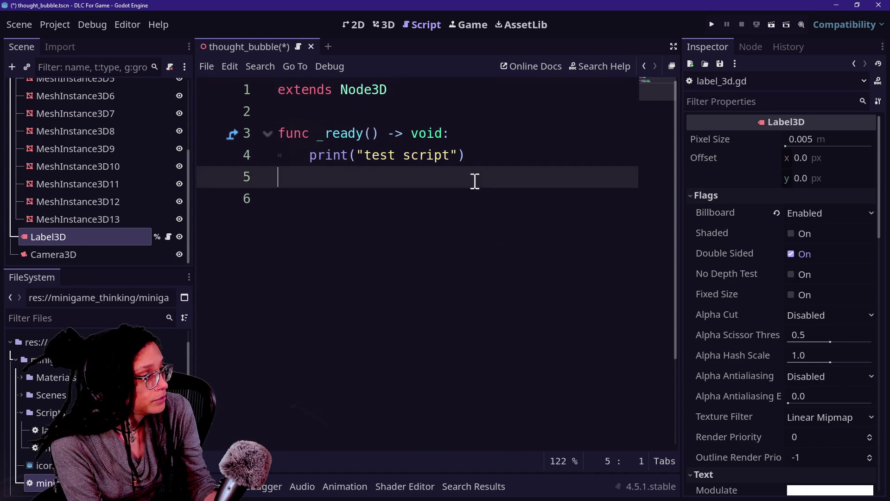
{"action": "mouse_move", "coordinate": [489, 173]}
{"action": "left_mouse_down"}
{"action": "mouse_move", "coordinate": [433, 90]}
{"action": "mouse_move", "coordinate": [431, 115]}
{"action": "mouse_move", "coordinate": [459, 133]}
{"action": "left_mouse_up"}
{"action": "key", "text": "ctrl+v"}
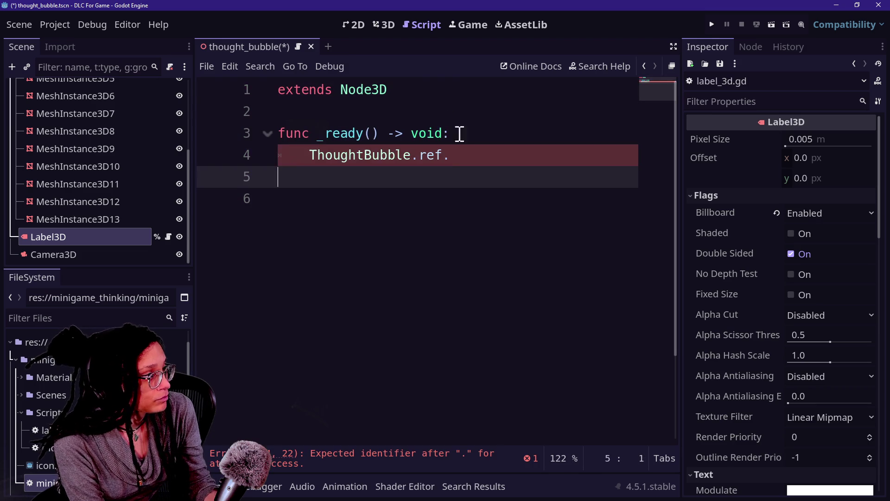
{"action": "left_click", "coordinate": [502, 155]}
{"action": "type", "text": "."}
{"action": "key", "text": "Return"}
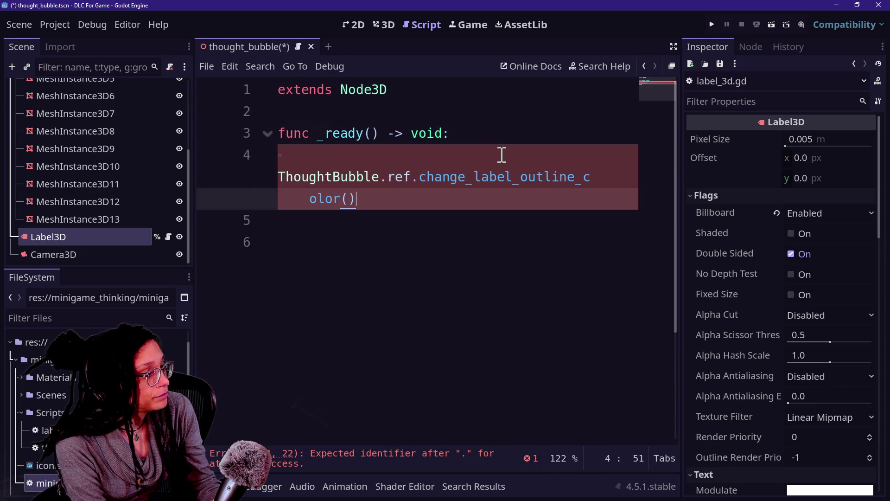
{"action": "left_click", "coordinate": [480, 133]}
{"action": "left_click", "coordinate": [712, 23]}
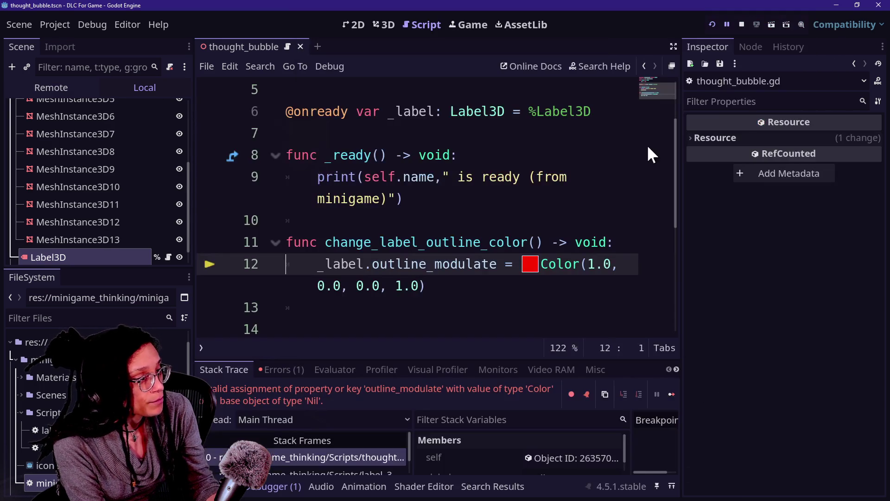
{"action": "left_click", "coordinate": [421, 264]}
{"action": "left_click", "coordinate": [544, 288]}
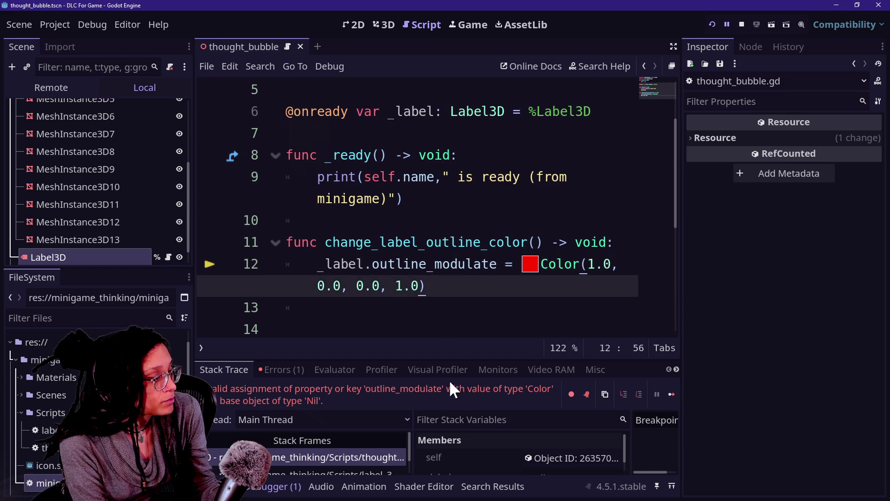
{"action": "left_click_drag", "start_coordinate": [513, 359], "coordinate": [510, 246]}
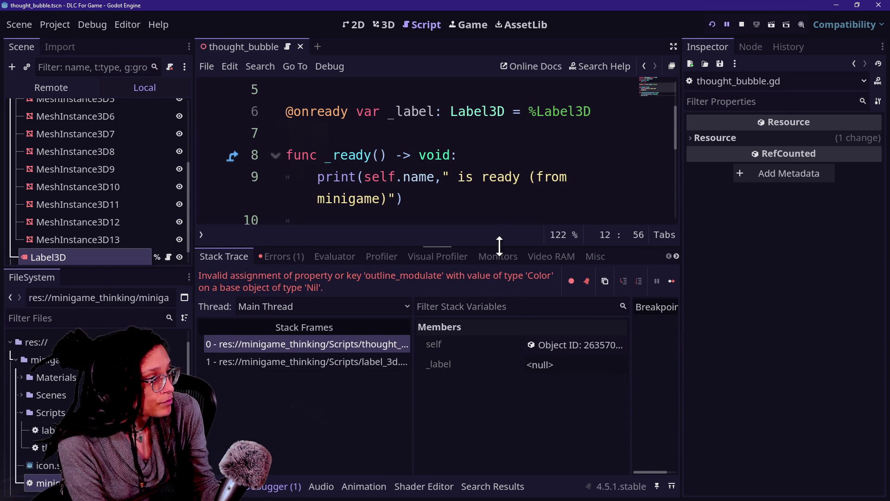
{"action": "left_click_drag", "start_coordinate": [499, 242], "coordinate": [499, 352]}
{"action": "scroll", "coordinate": [154, 225], "scroll_direction": "down", "scroll_amount": 1}
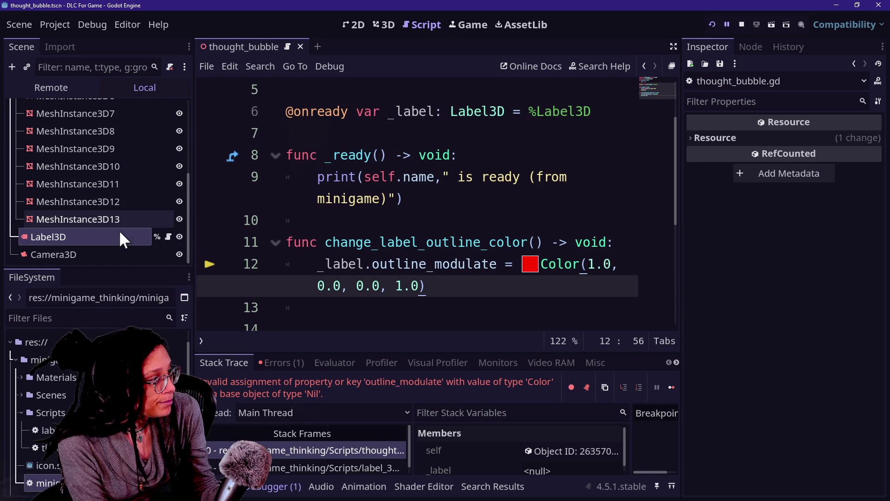
{"action": "left_click", "coordinate": [396, 222]}
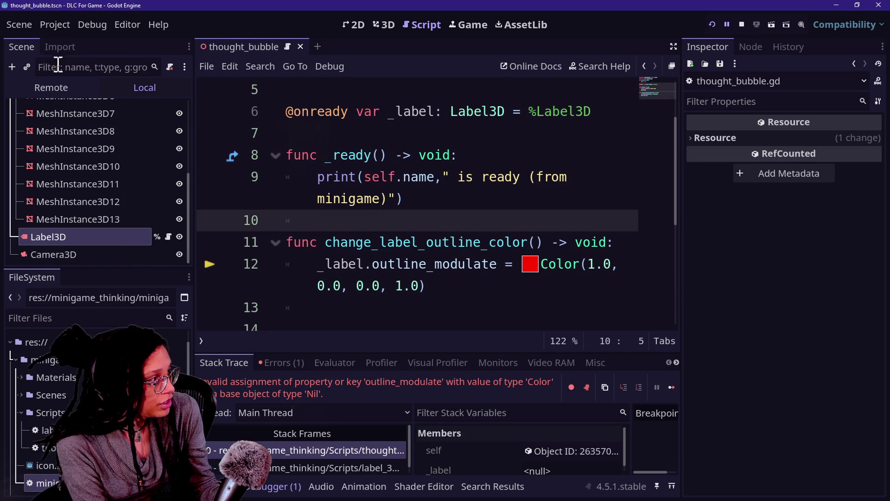
{"action": "left_click", "coordinate": [59, 86]}
{"action": "left_click", "coordinate": [15, 127]}
{"action": "left_click", "coordinate": [62, 214]}
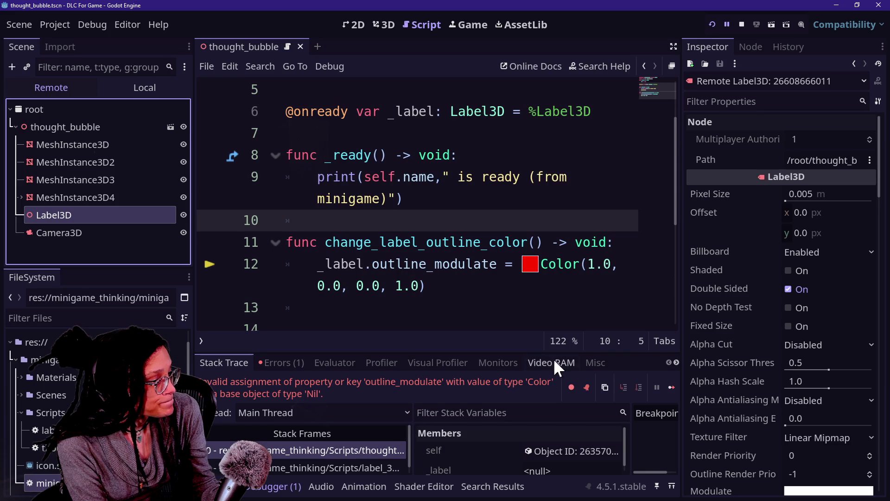
{"action": "scroll", "coordinate": [458, 166], "scroll_direction": "up", "scroll_amount": 2}
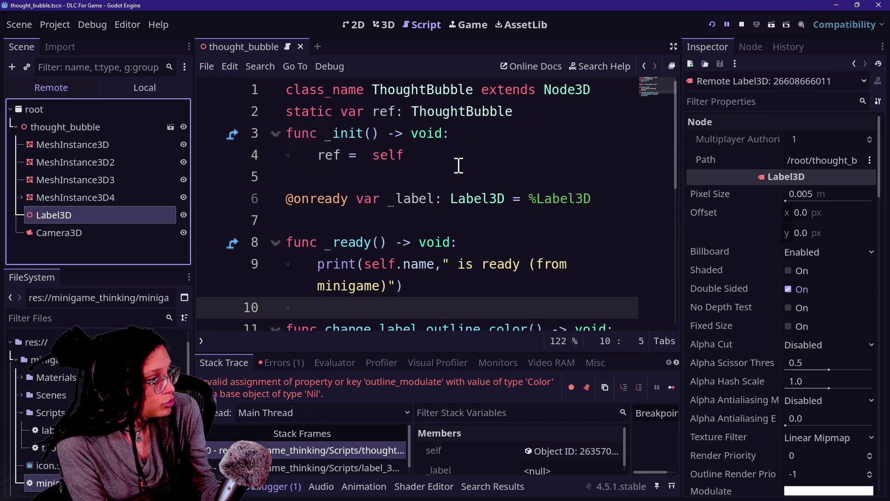
{"action": "left_click", "coordinate": [166, 88]}
{"action": "left_click", "coordinate": [242, 183]}
{"action": "left_click", "coordinate": [107, 231]}
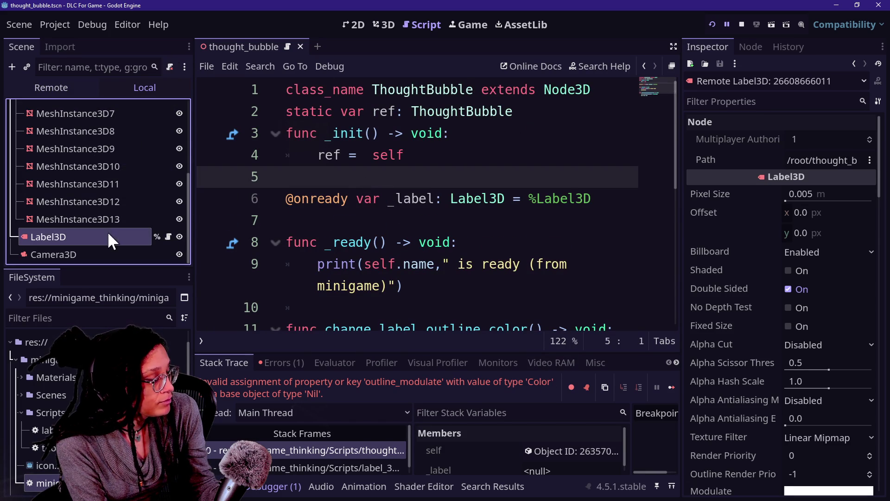
{"action": "scroll", "coordinate": [438, 188], "scroll_direction": "down", "scroll_amount": 3}
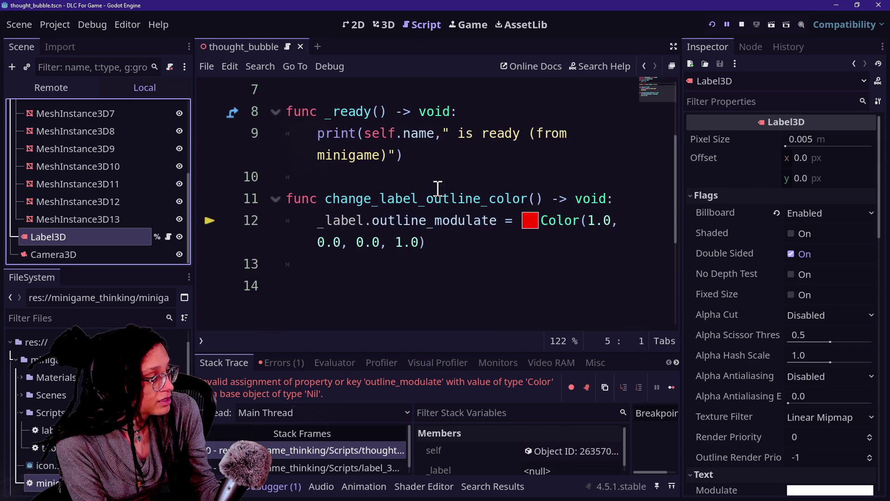
{"action": "right_click", "coordinate": [395, 211]}
- Attach a new mesh_instance_3d.gd script, saved in Scripts, to MeshInstance3D
{"action": "left_click", "coordinate": [108, 207]}
{"action": "left_click", "coordinate": [99, 219]}
{"action": "scroll", "coordinate": [93, 186], "scroll_direction": "up", "scroll_amount": 3}
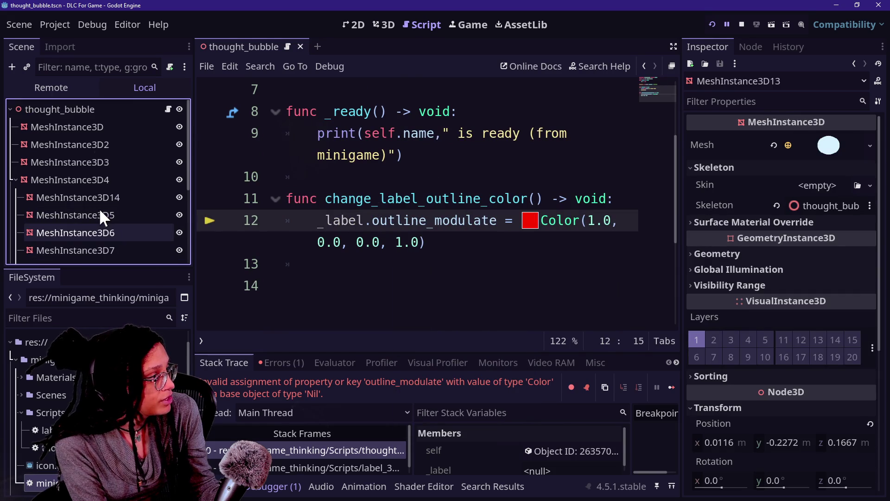
{"action": "left_click", "coordinate": [85, 126]}
{"action": "right_click", "coordinate": [86, 123]}
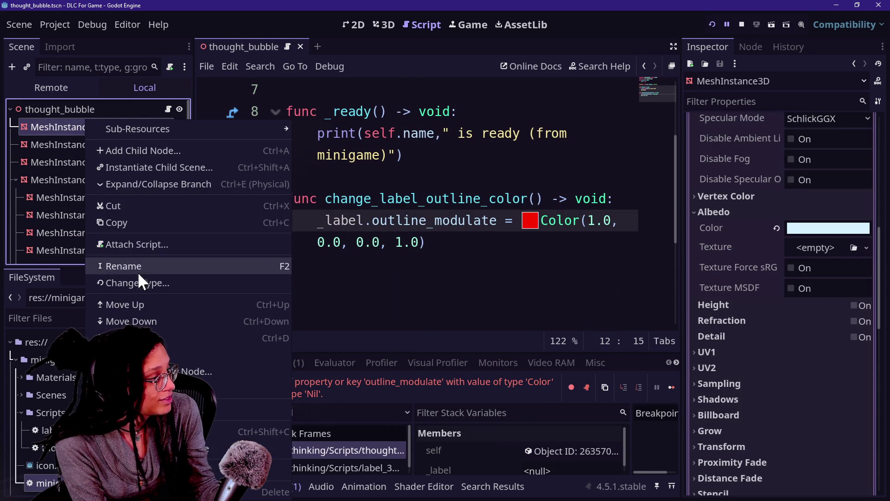
{"action": "left_click", "coordinate": [139, 244]}
{"action": "key", "text": "Left"}
{"action": "key", "text": "Left"}
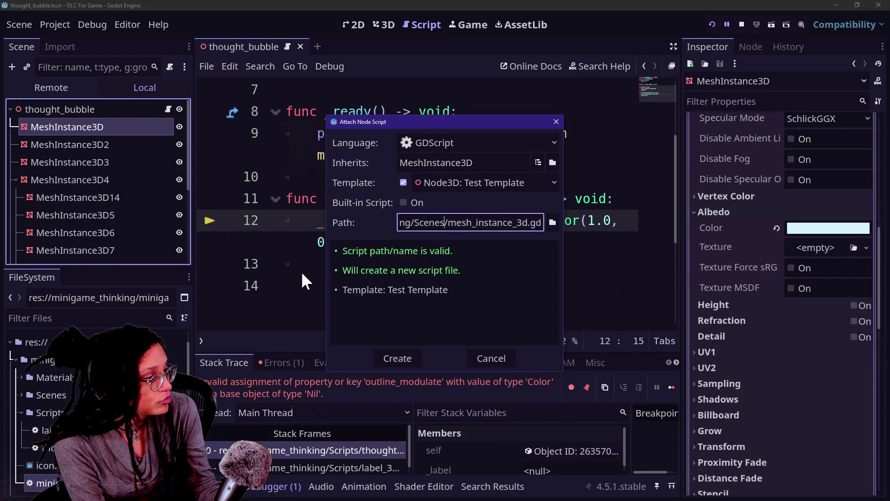
{"action": "key", "text": "BackSpace"}
{"action": "key", "text": "BackSpace"}
{"action": "key", "text": "BackSpace"}
{"action": "type", "text": "ripts"}
{"action": "key", "text": "Return"}
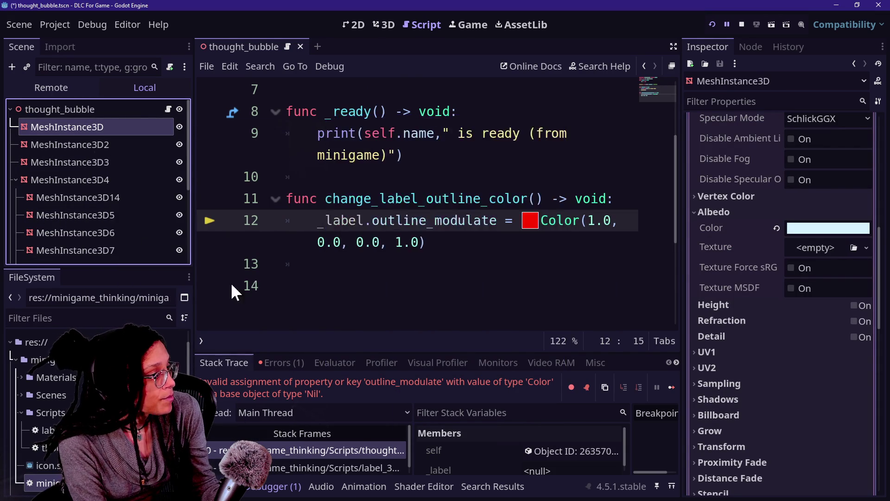
- Clear all the code from the Label3D's script
{"action": "scroll", "coordinate": [129, 206], "scroll_direction": "down", "scroll_amount": 3}
{"action": "left_click", "coordinate": [121, 219]}
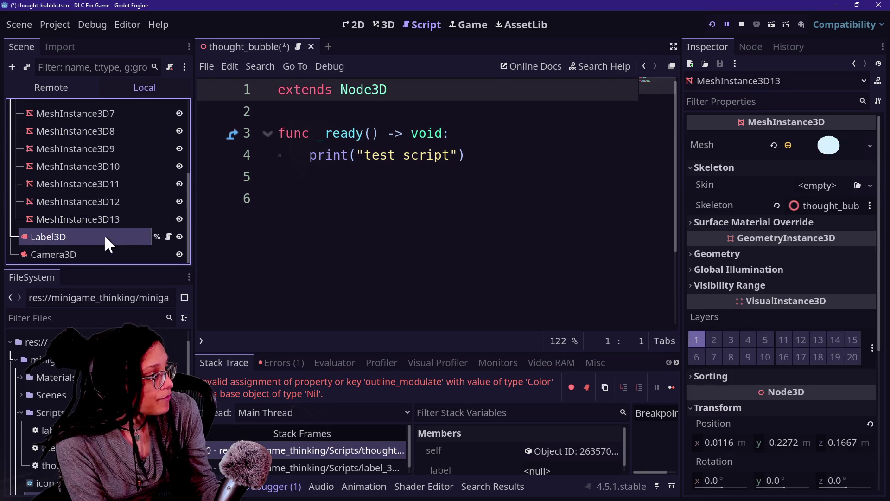
{"action": "left_click", "coordinate": [105, 236]}
{"action": "left_click", "coordinate": [166, 237]}
{"action": "left_click", "coordinate": [449, 210]}
{"action": "key", "text": "Up"}
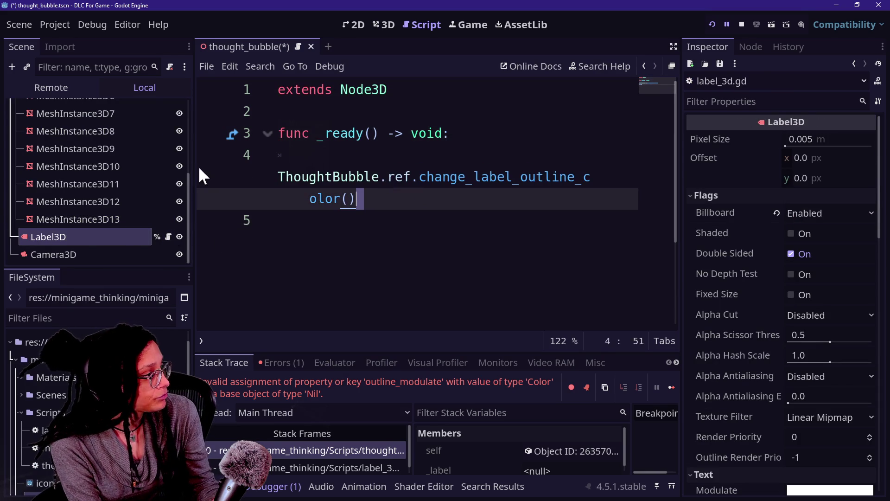
{"action": "left_click", "coordinate": [314, 116]}
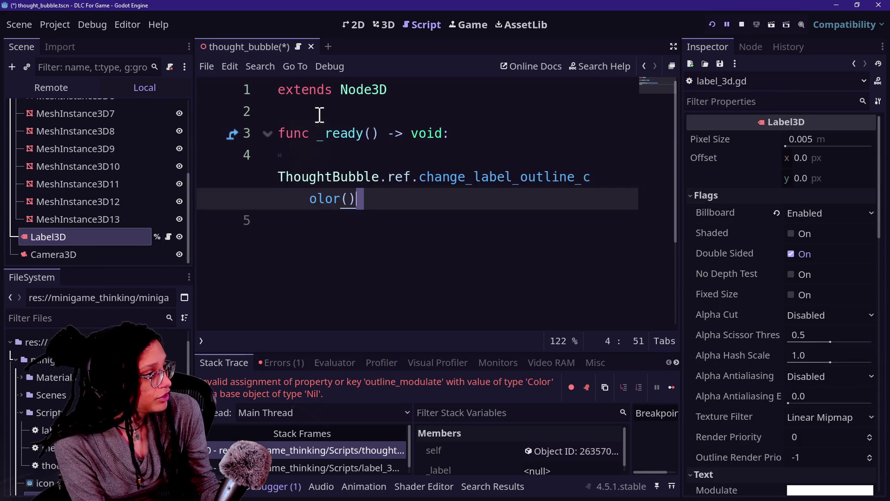
{"action": "key", "text": "ctrl+a"}
{"action": "key", "text": "BackSpace"}
- Detach the script from Label3D and delete its leftover script file from Scripts
{"action": "right_click", "coordinate": [107, 236]}
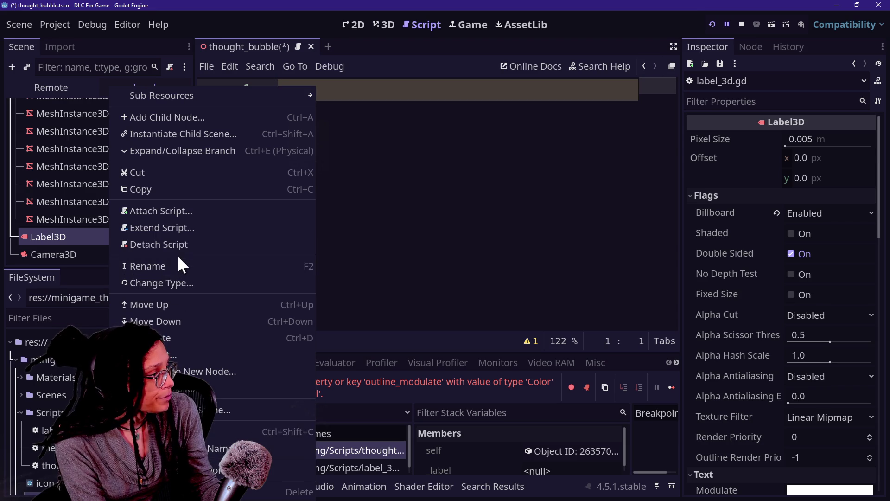
{"action": "left_click", "coordinate": [179, 242]}
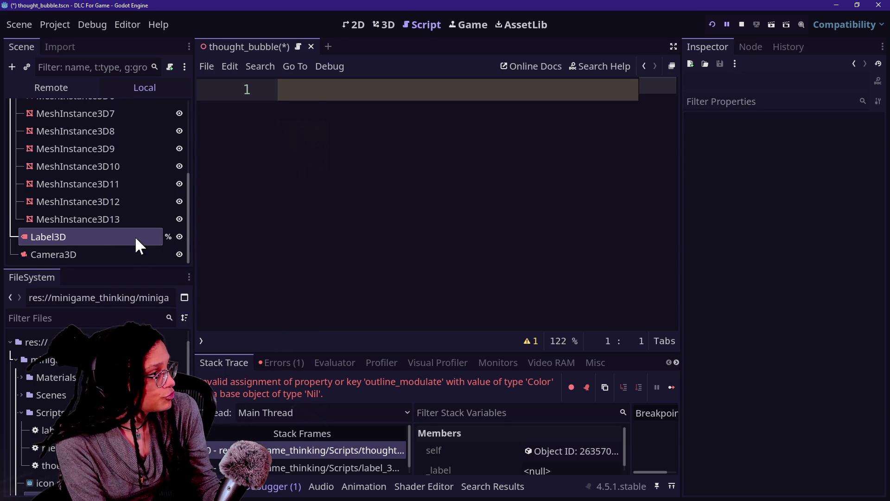
{"action": "scroll", "coordinate": [135, 236], "scroll_direction": "up", "scroll_amount": 5}
{"action": "left_click", "coordinate": [112, 125]}
{"action": "left_click", "coordinate": [47, 448]}
{"action": "key", "text": "Delete"}
{"action": "key", "text": "Return"}
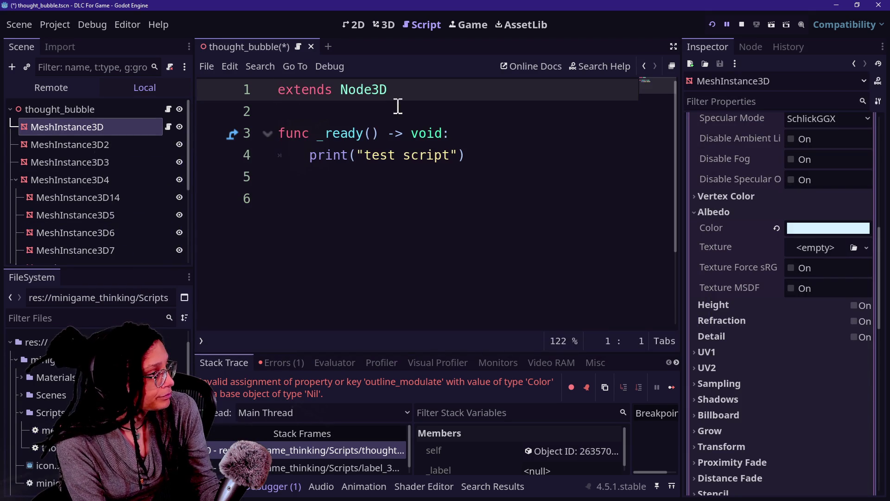
- Stop the game, add the ThoughtBubble.ref.change_label_outline_color() call to _ready, and change extends to MeshInstance3D
{"action": "left_click", "coordinate": [742, 25]}
{"action": "left_click", "coordinate": [483, 177]}
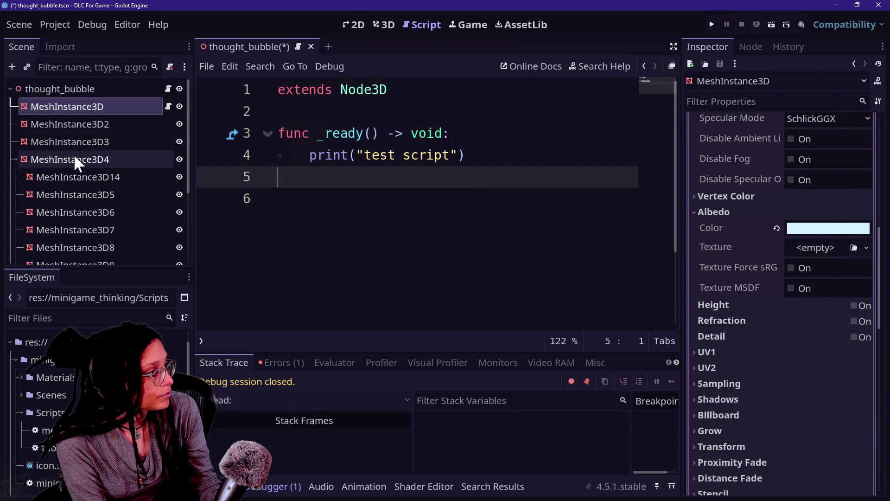
{"action": "key", "text": "ctrl+z"}
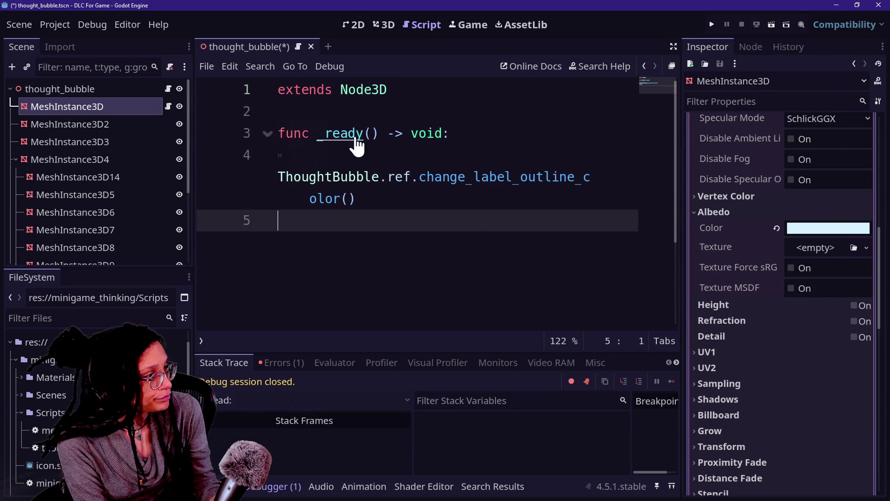
{"action": "double_click", "coordinate": [364, 89]}
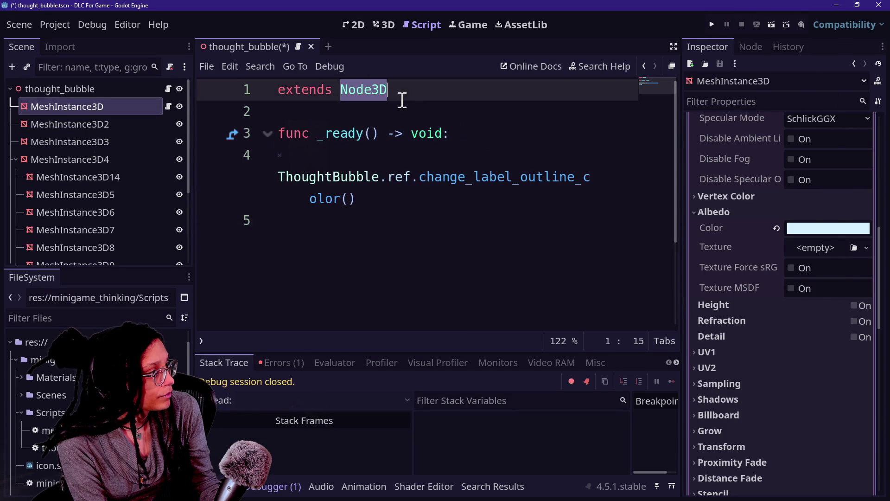
{"action": "type", "text": "MeshInstance"}
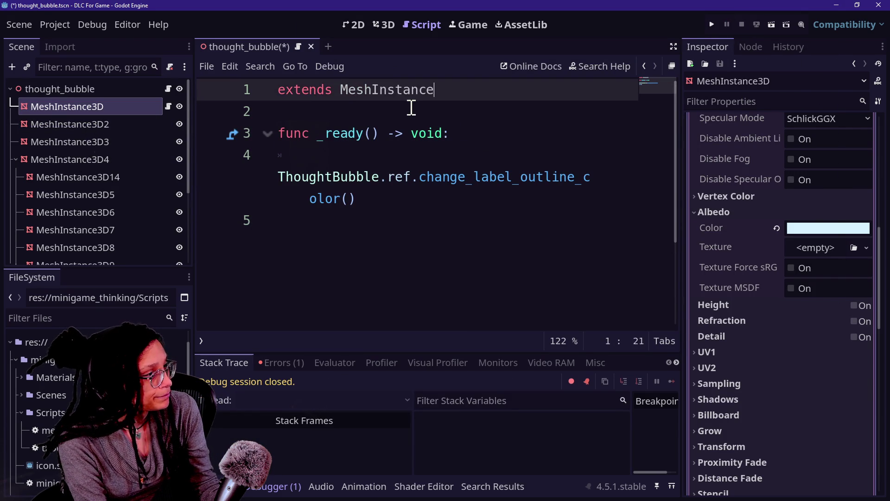
{"action": "type", "text": "3D"}
- Save the scene and script, then run the game again
{"action": "left_click", "coordinate": [417, 265]}
{"action": "key", "text": "ctrl+s"}
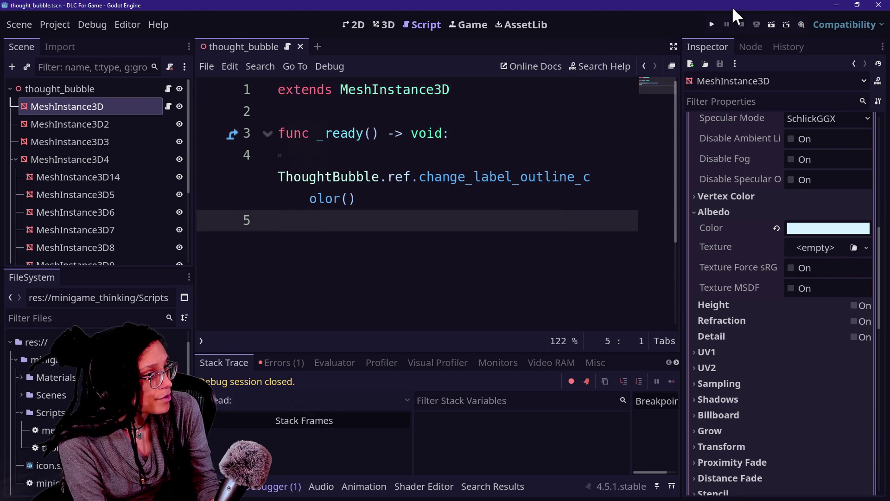
{"action": "left_click", "coordinate": [712, 24]}
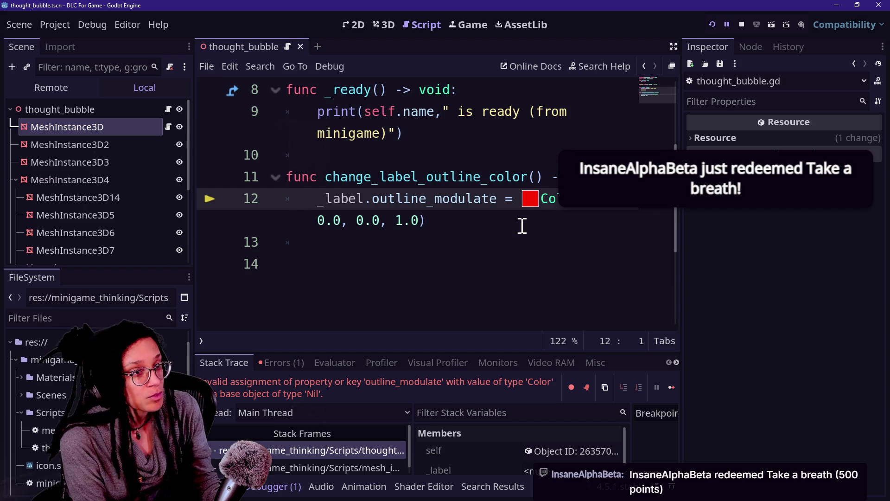
- From the live chat browser window, load the 'breath' timer page in a new tab
{"action": "key", "text": "alt+Tab"}
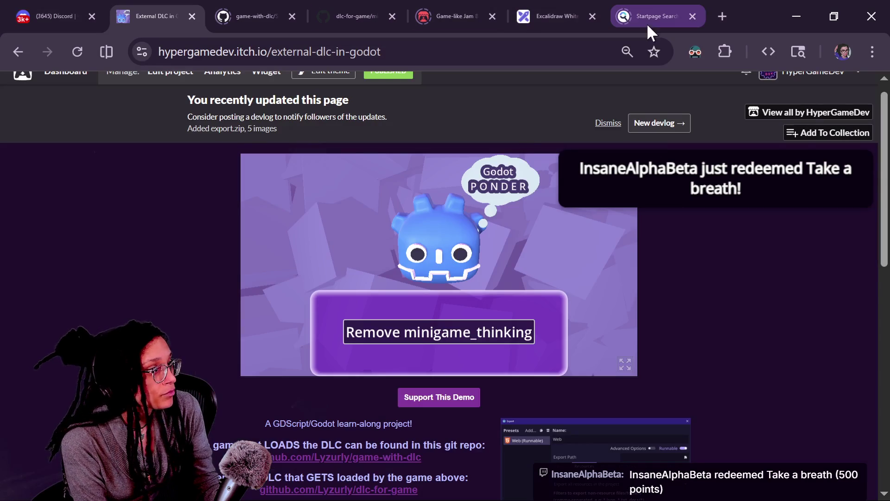
{"action": "key", "text": "alt+Tab"}
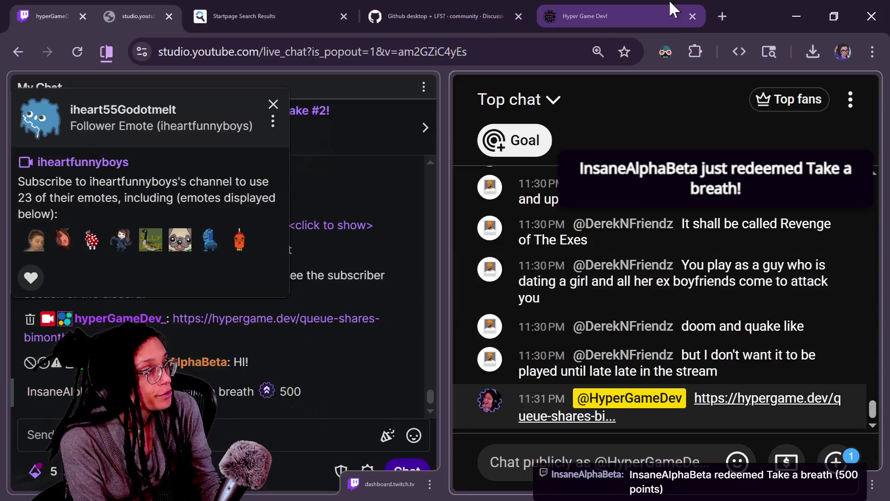
{"action": "left_click", "coordinate": [729, 14]}
{"action": "type", "text": "chro"}
{"action": "key", "text": "BackSpace"}
{"action": "key", "text": "BackSpace"}
{"action": "key", "text": "BackSpace"}
{"action": "key", "text": "BackSpace"}
{"action": "type", "text": "breath"}
{"action": "key", "text": "Return"}
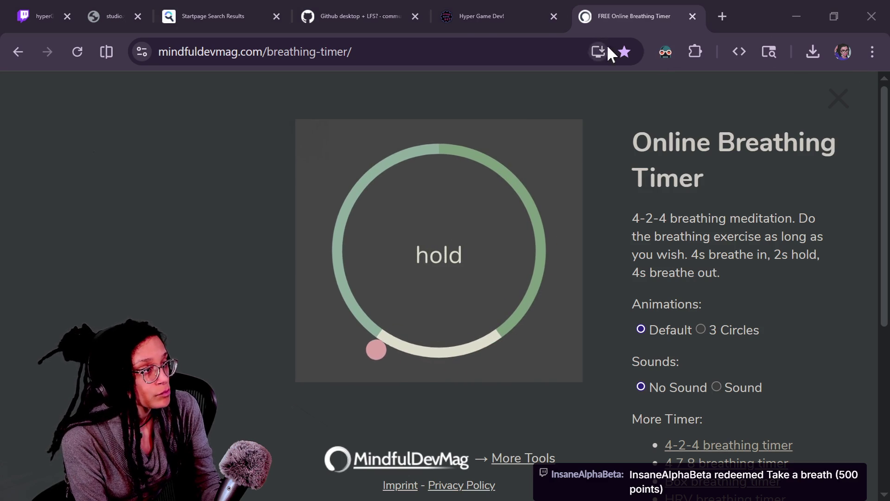
{"action": "left_click", "coordinate": [459, 51]}
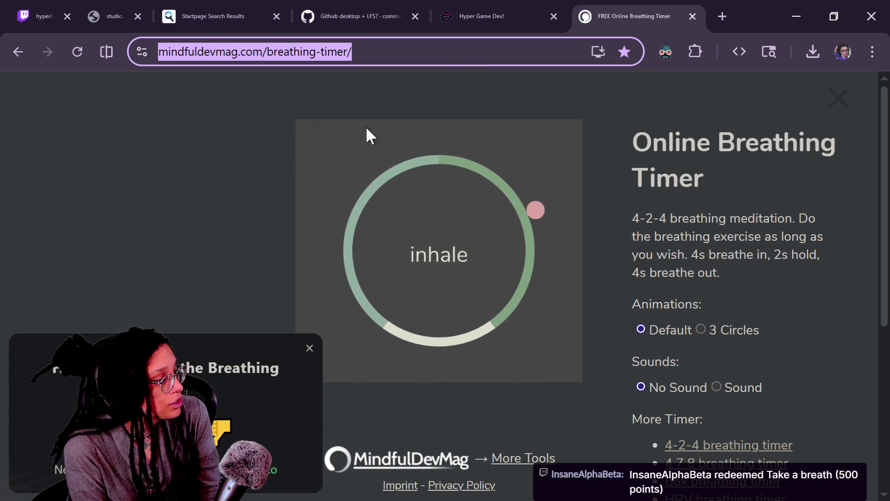
{"action": "left_click", "coordinate": [310, 350]}
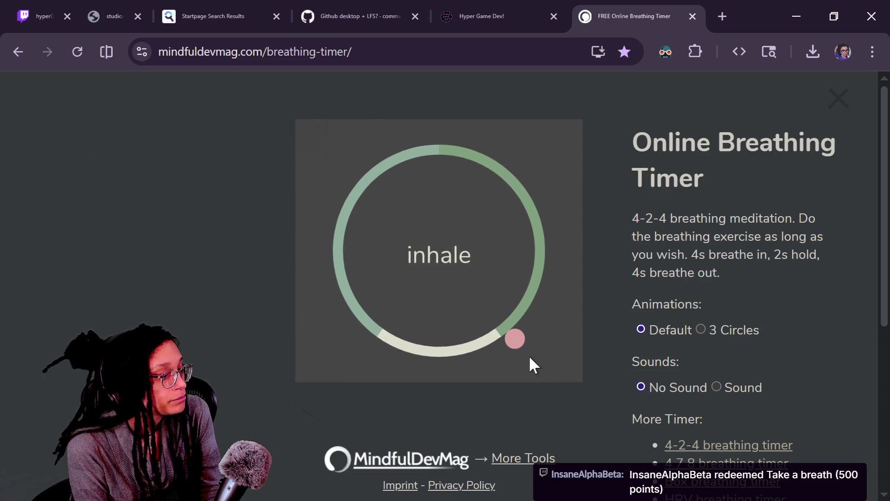
{"action": "left_click", "coordinate": [684, 495]}
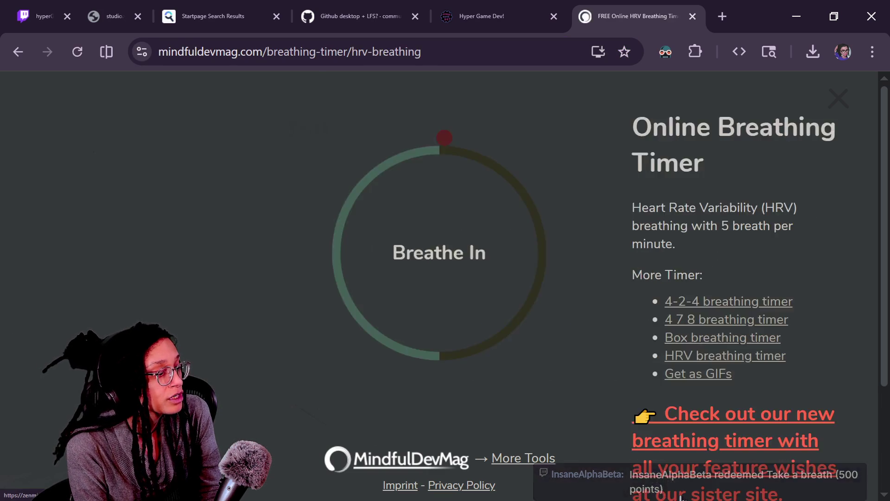
{"action": "left_click", "coordinate": [636, 374]}
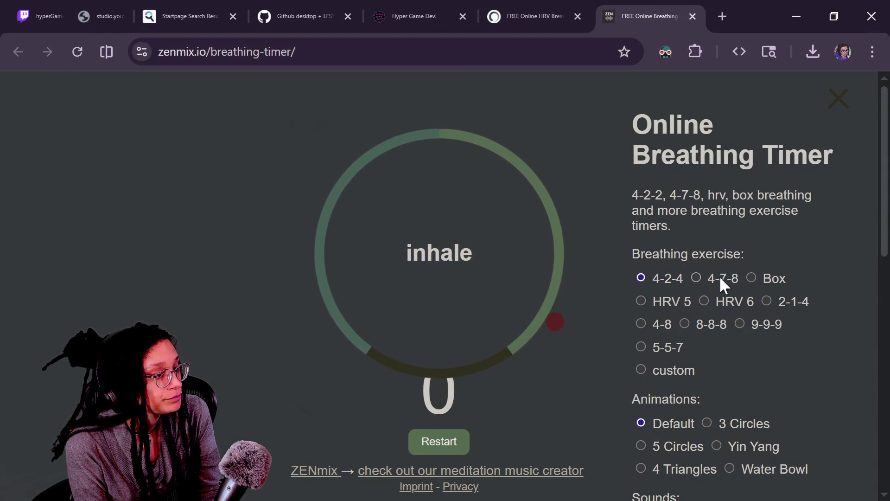
{"action": "scroll", "coordinate": [717, 364], "scroll_direction": "down", "scroll_amount": 2}
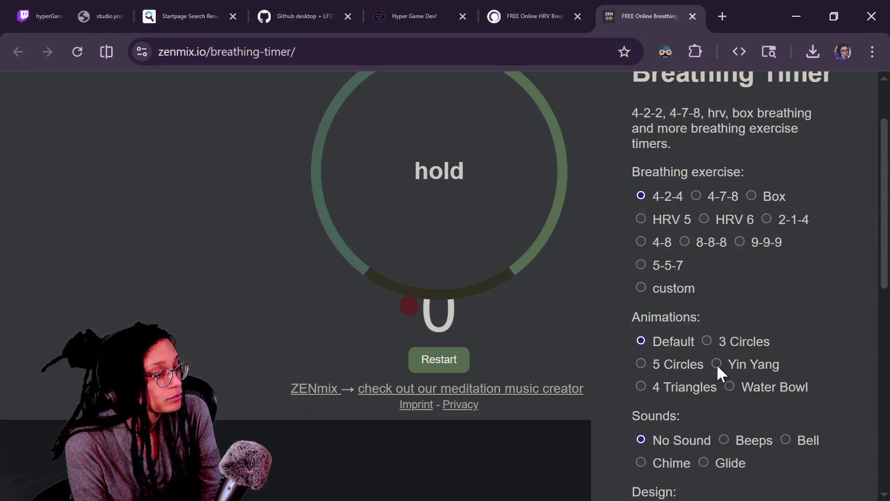
{"action": "left_click", "coordinate": [656, 221]}
{"action": "left_click", "coordinate": [725, 220]}
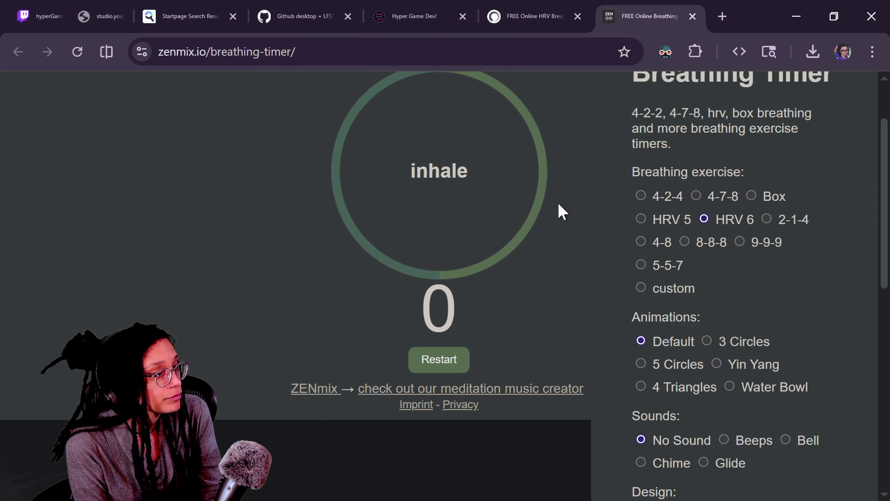
{"action": "left_click", "coordinate": [693, 17]}
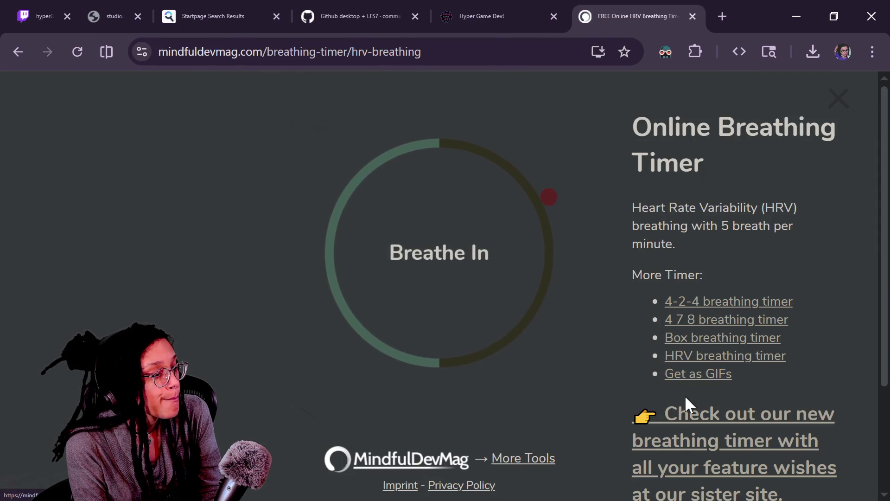
{"action": "scroll", "coordinate": [686, 395], "scroll_direction": "down", "scroll_amount": 2}
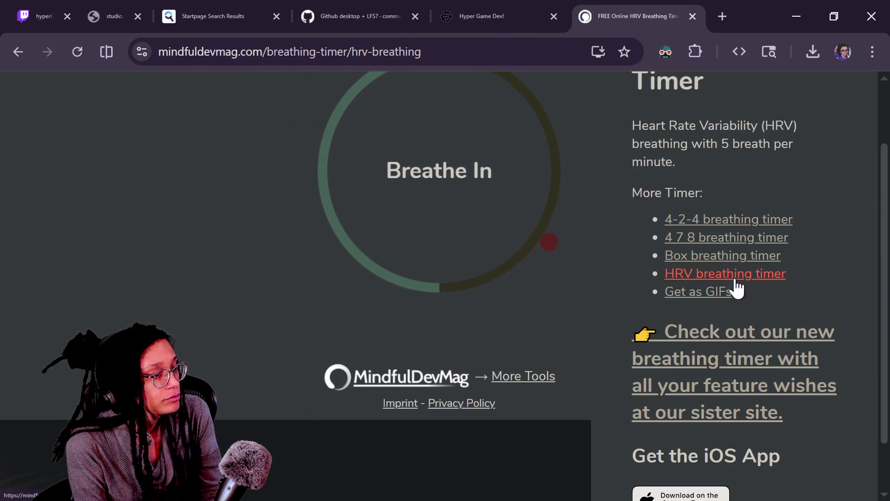
{"action": "scroll", "coordinate": [756, 297], "scroll_direction": "up", "scroll_amount": 2}
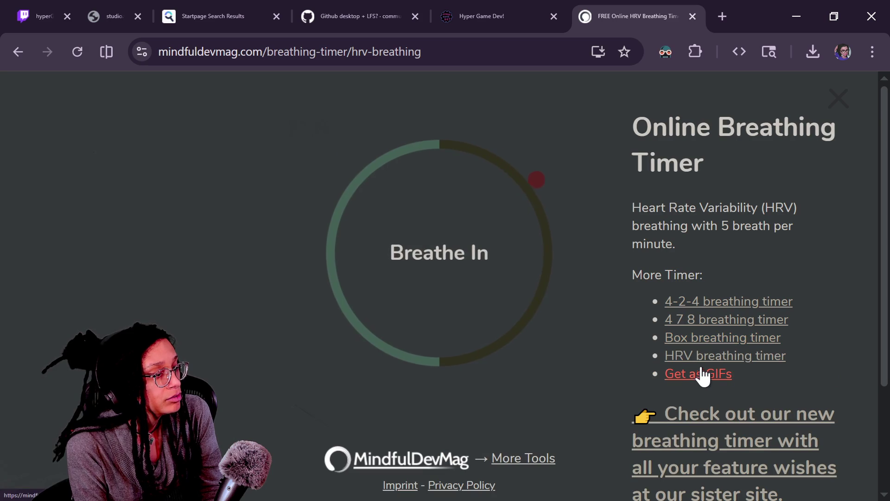
{"action": "left_click", "coordinate": [709, 304]}
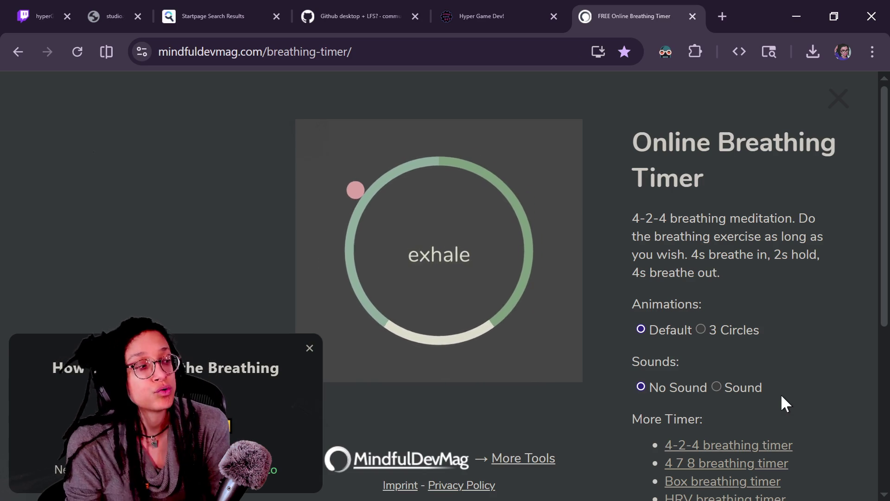
- Dismiss the breathing video popup, follow the breathing exercise, and close the Breathing Timer tab
{"action": "left_click", "coordinate": [309, 349]}
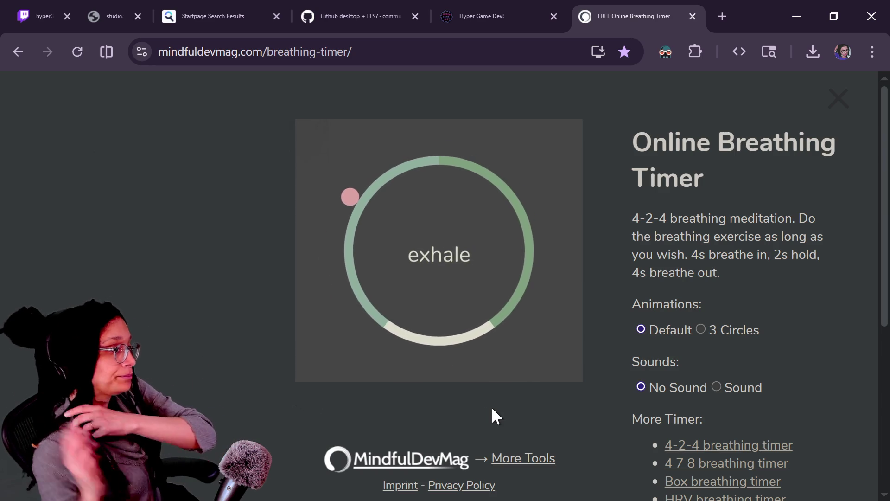
{"action": "triple_click", "coordinate": [493, 409]}
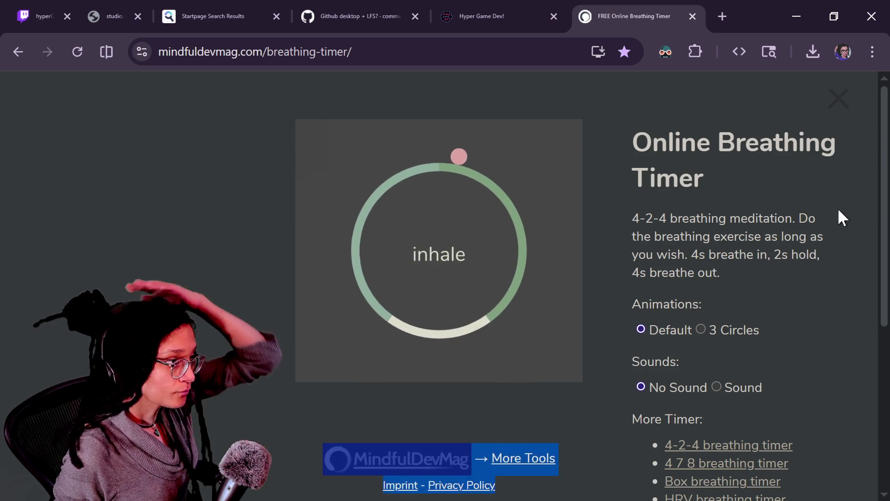
{"action": "left_click", "coordinate": [693, 16]}
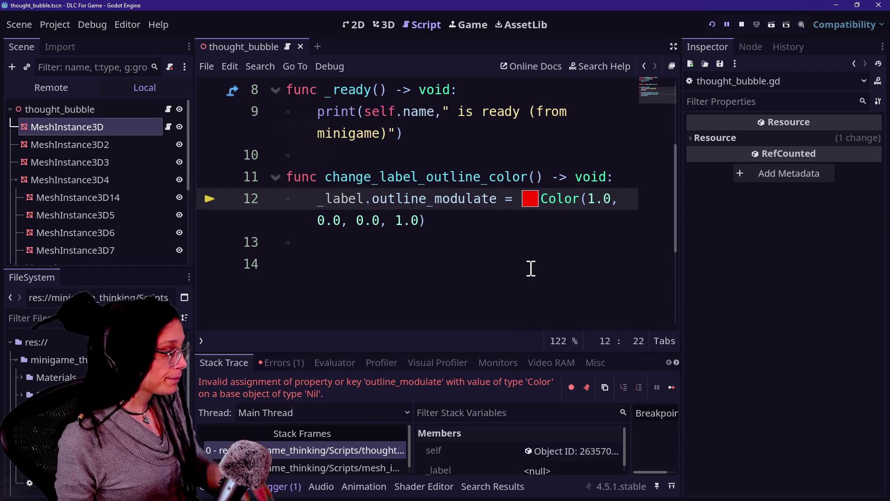
- Back in Godot, open the MeshInstance3D's attached script and widen the code editor
{"action": "key", "text": "End"}
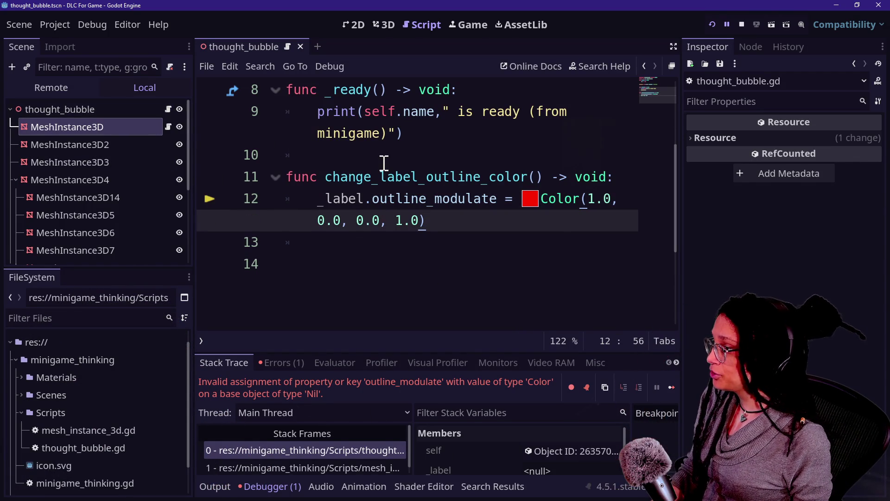
{"action": "left_click", "coordinate": [168, 127]}
{"action": "left_click_drag", "start_coordinate": [425, 202], "coordinate": [293, 115]}
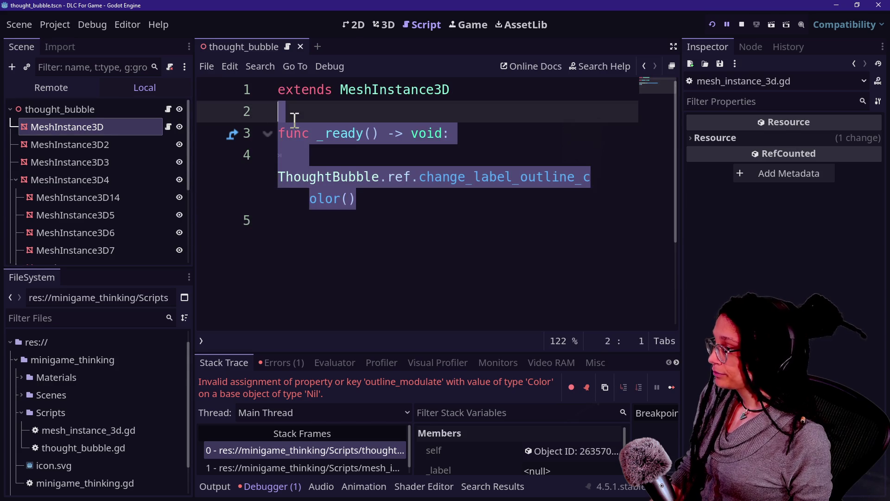
{"action": "left_click", "coordinate": [57, 166]}
{"action": "left_click", "coordinate": [402, 157]}
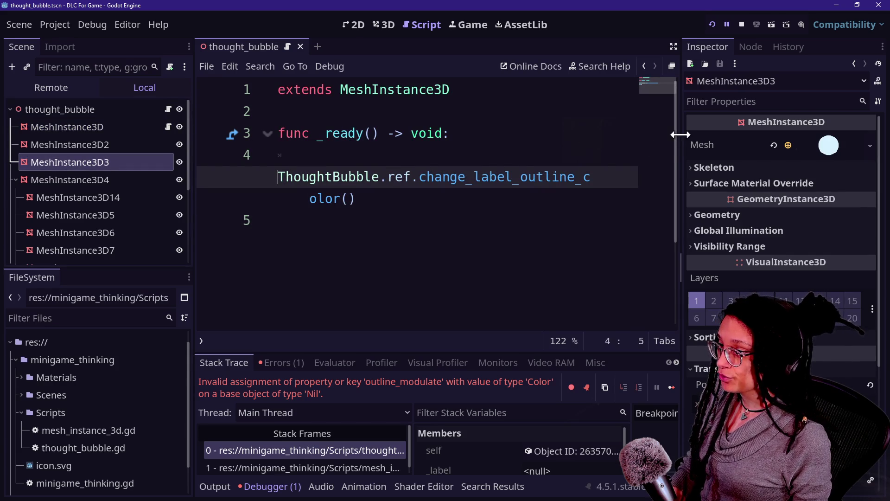
{"action": "left_click_drag", "start_coordinate": [682, 135], "coordinate": [884, 182]}
{"action": "left_click", "coordinate": [402, 192]}
- Check the other MeshInstance3D nodes, then view the MeshInstance3D and thought_bubble scripts
{"action": "scroll", "coordinate": [102, 190], "scroll_direction": "down", "scroll_amount": 4}
{"action": "left_click", "coordinate": [101, 222]}
{"action": "scroll", "coordinate": [104, 208], "scroll_direction": "up", "scroll_amount": 4}
{"action": "left_click", "coordinate": [124, 127]}
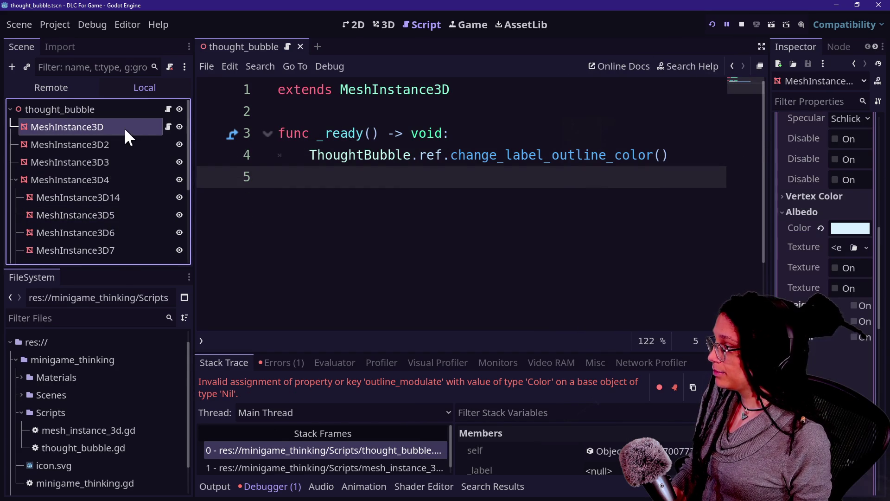
{"action": "left_click", "coordinate": [167, 129]}
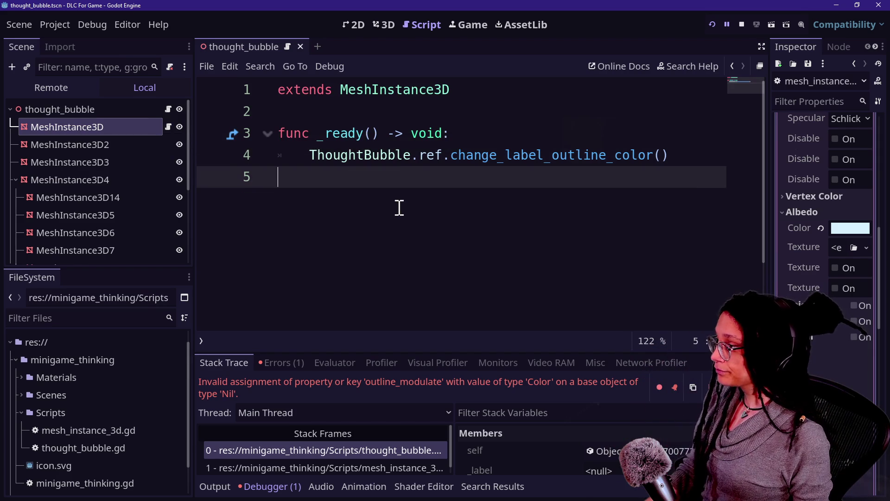
{"action": "left_click", "coordinate": [165, 108]}
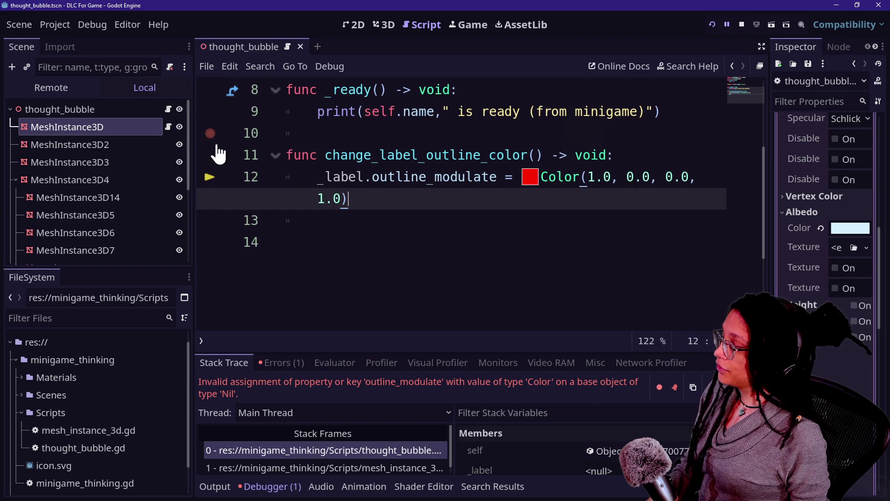
- Reopen mesh_instance_3d.gd and delete all of its code
{"action": "scroll", "coordinate": [463, 170], "scroll_direction": "up", "scroll_amount": 3}
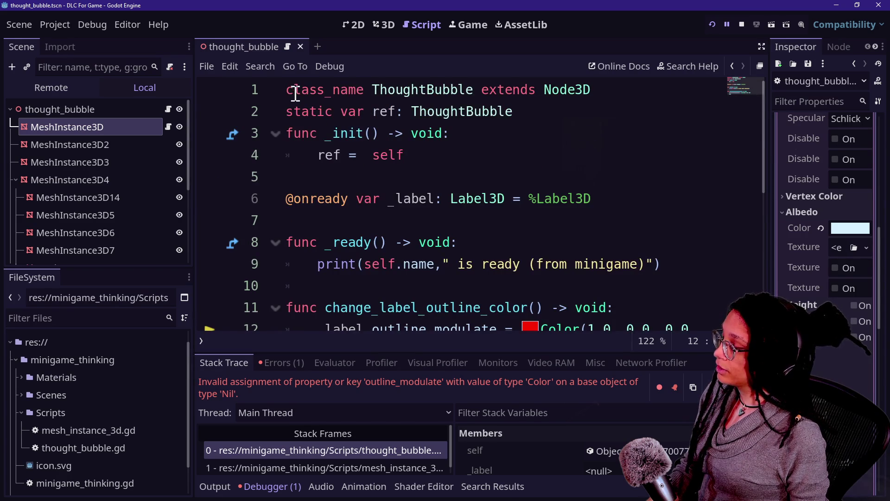
{"action": "left_click_drag", "start_coordinate": [301, 90], "coordinate": [523, 181]}
{"action": "left_click", "coordinate": [523, 180]}
{"action": "left_click", "coordinate": [168, 126]}
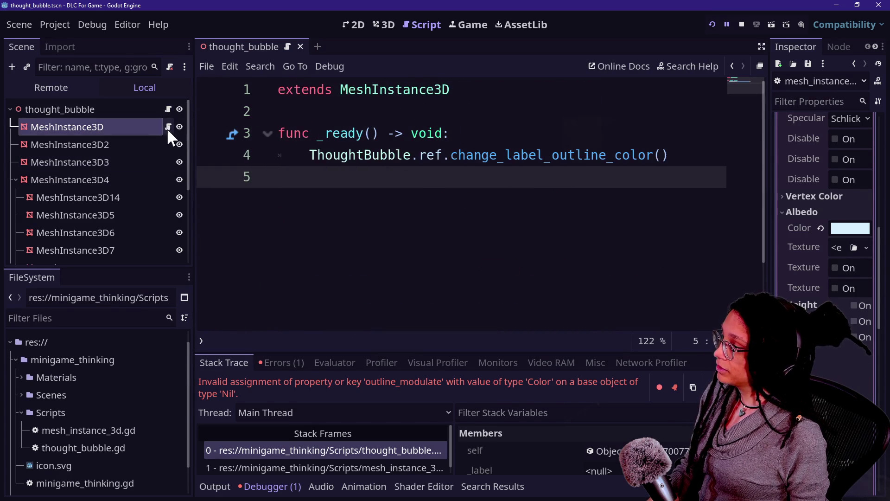
{"action": "mouse_move", "coordinate": [667, 207]}
{"action": "left_mouse_down"}
{"action": "mouse_move", "coordinate": [578, 79]}
{"action": "mouse_move", "coordinate": [557, 98]}
{"action": "left_mouse_up"}
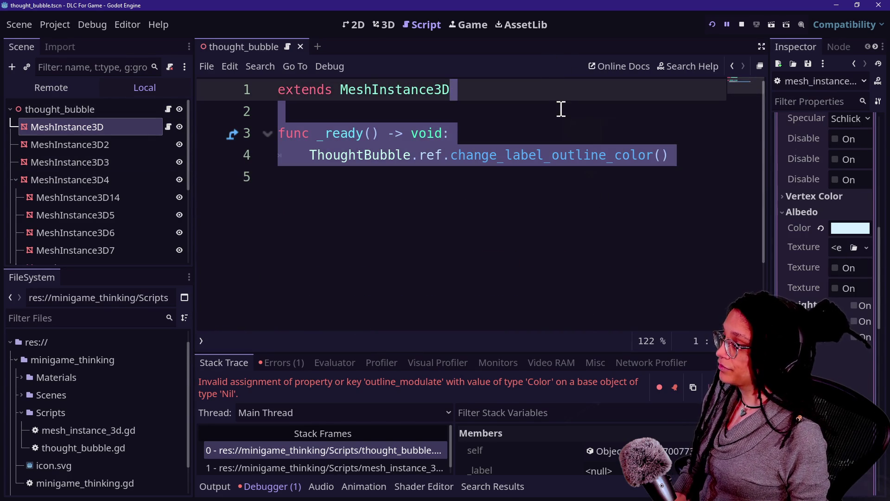
{"action": "key", "text": "ctrl+a"}
{"action": "key", "text": "Delete"}
- Detach the script from MeshInstance3D and save the thought_bubble scene
{"action": "right_click", "coordinate": [93, 120]}
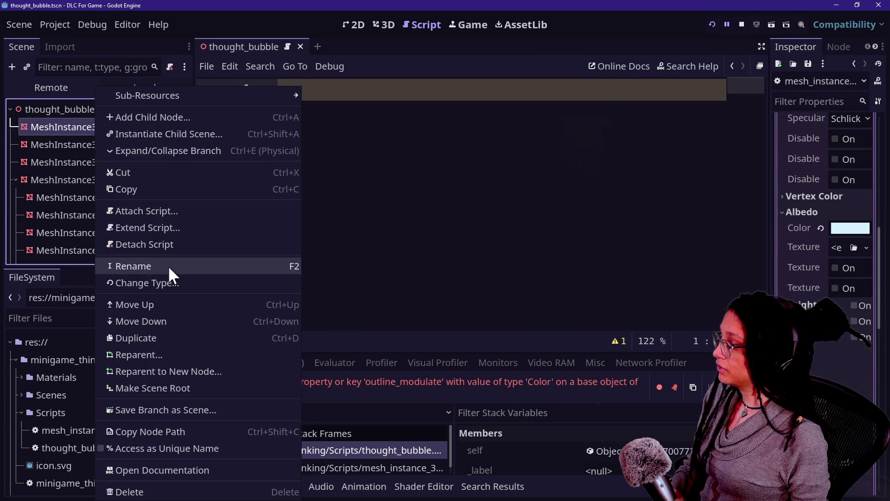
{"action": "left_click", "coordinate": [151, 243]}
{"action": "left_click", "coordinate": [73, 181]}
{"action": "key", "text": "ctrl+s"}
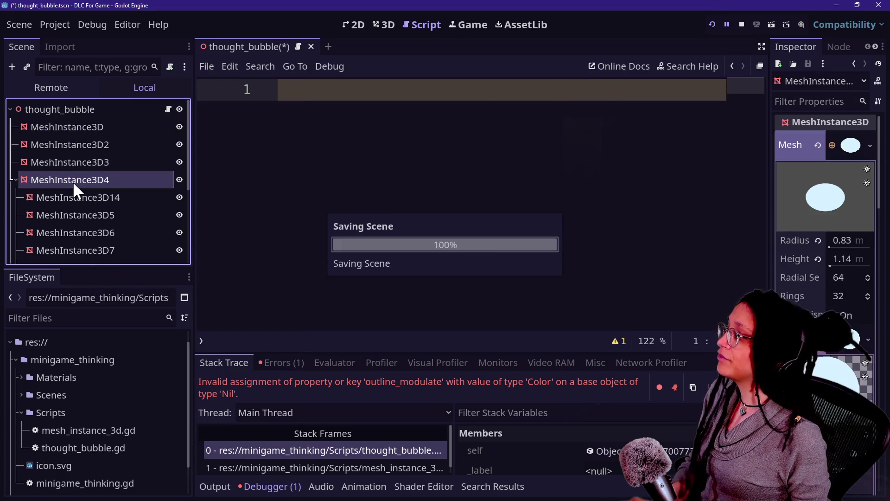
- Look over the Camera3D and Label3D nodes, select the thought_bubble root, and start a new empty scene
{"action": "scroll", "coordinate": [129, 179], "scroll_direction": "down", "scroll_amount": 5}
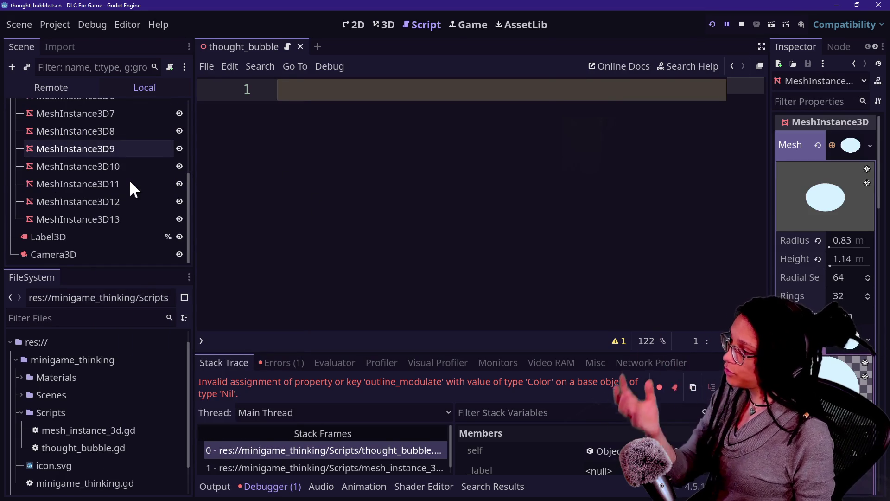
{"action": "left_click", "coordinate": [105, 255]}
{"action": "left_click", "coordinate": [102, 238]}
{"action": "scroll", "coordinate": [101, 238], "scroll_direction": "up", "scroll_amount": 5}
{"action": "left_click", "coordinate": [162, 109]}
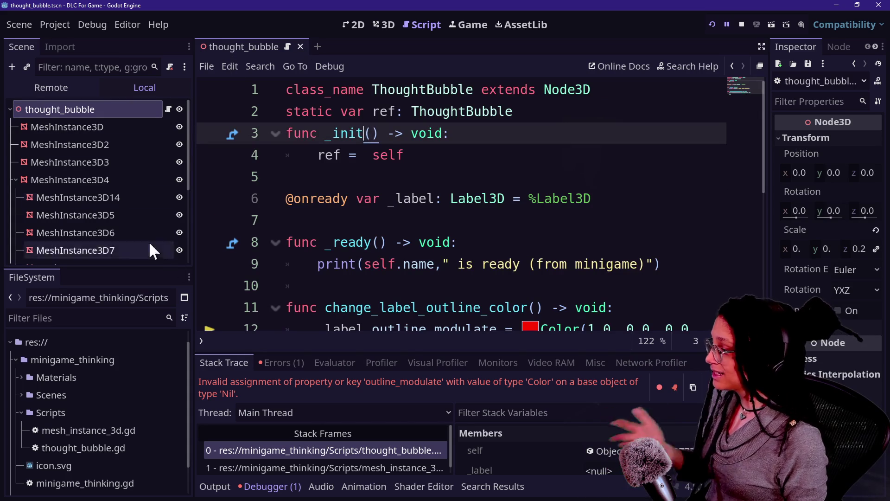
{"action": "left_click", "coordinate": [316, 46]}
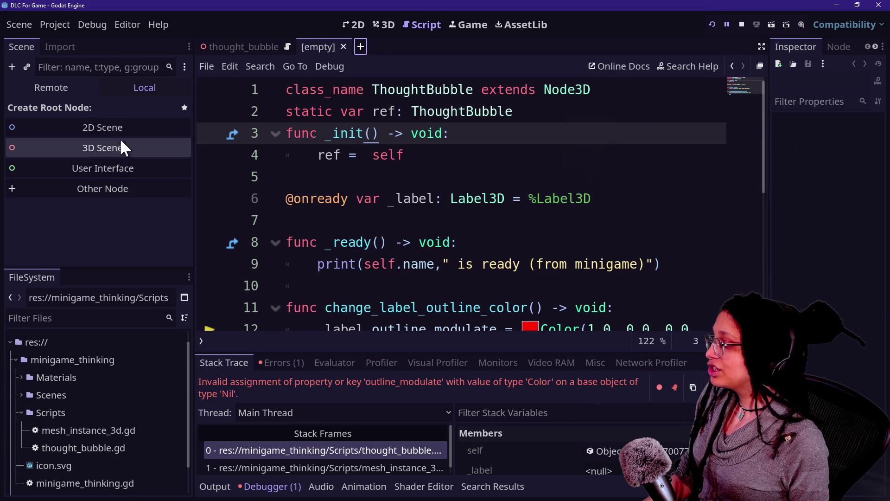
- Create a 3D Scene root (Node3D), then try Add Child Node and cancel it
{"action": "left_click", "coordinate": [124, 86]}
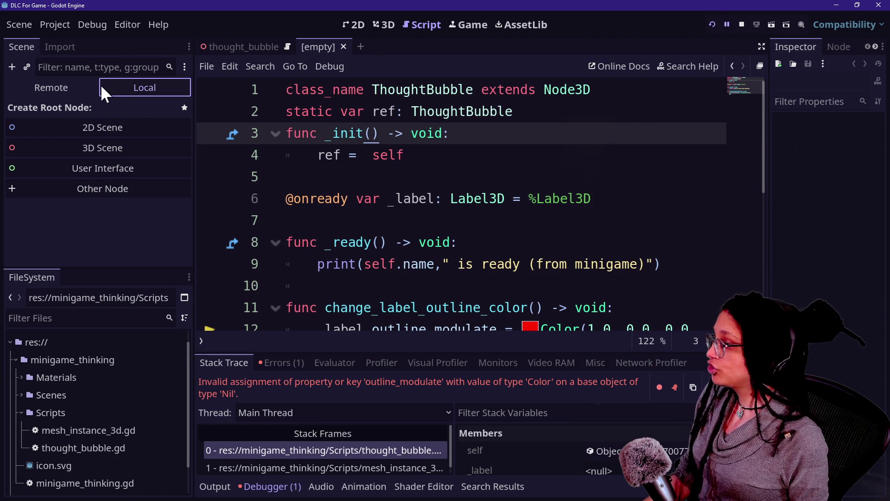
{"action": "left_click", "coordinate": [130, 146]}
{"action": "right_click", "coordinate": [101, 109]}
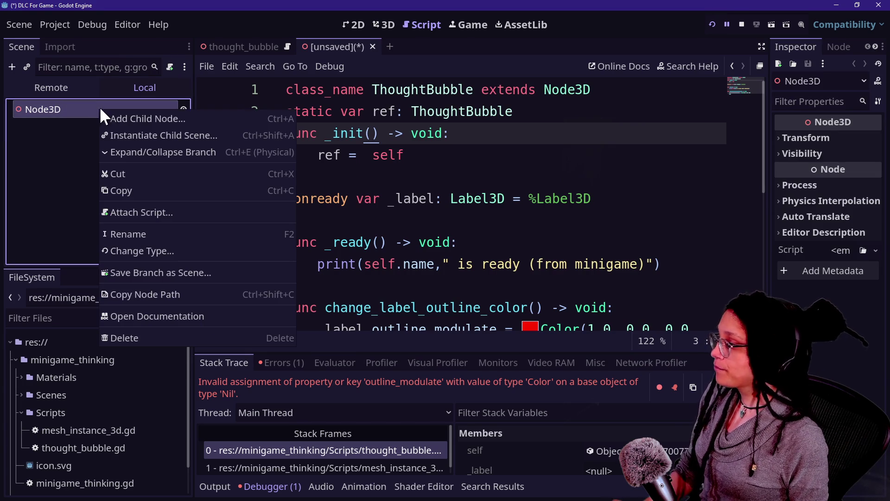
{"action": "left_click", "coordinate": [119, 118]}
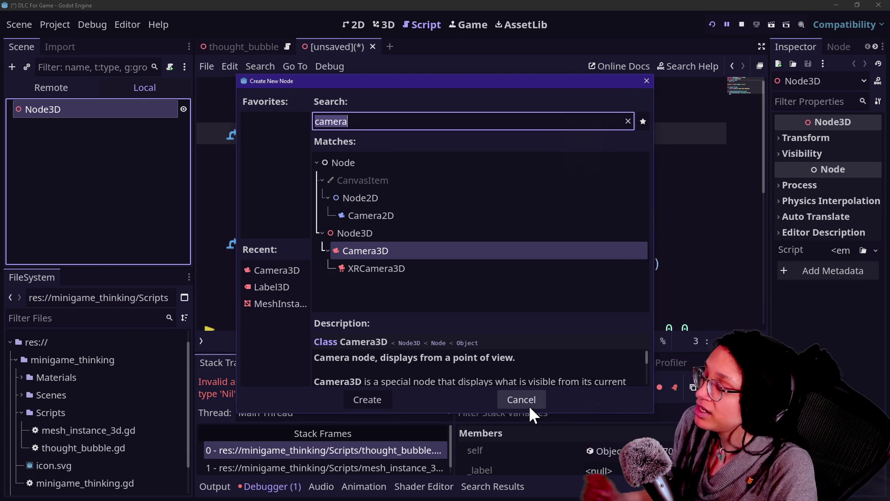
{"action": "left_click", "coordinate": [530, 407]}
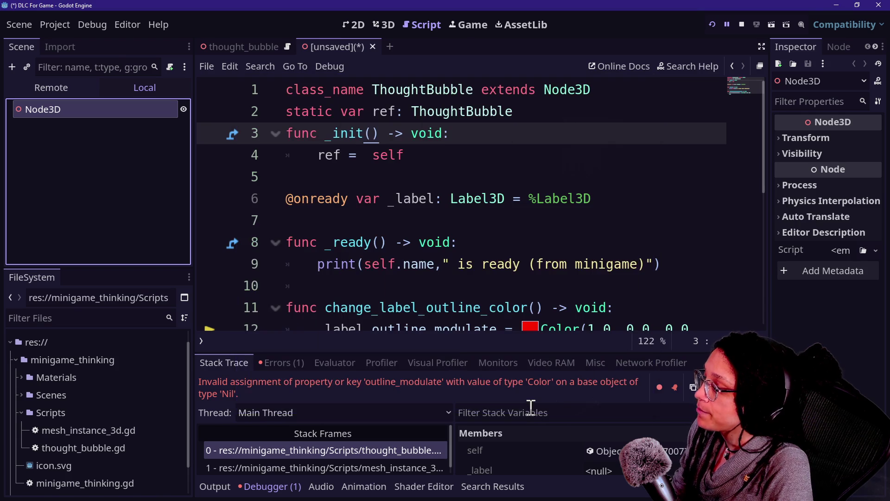
{"action": "left_click", "coordinate": [587, 229]}
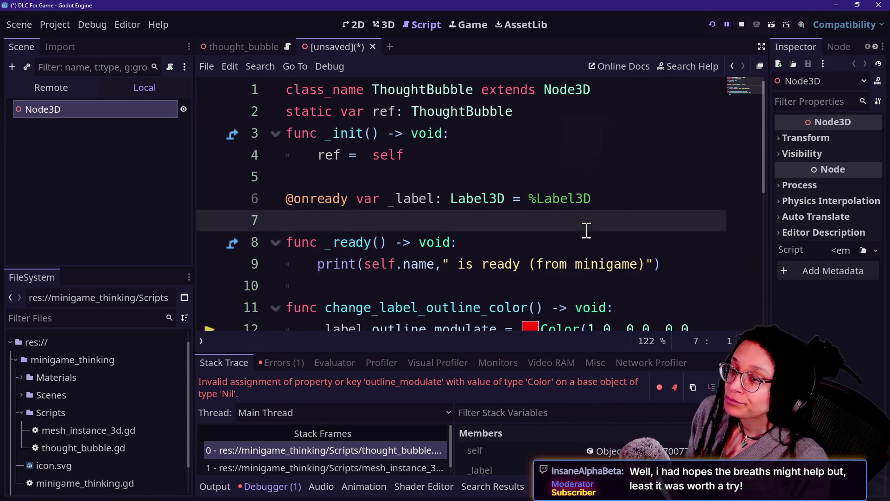
{"action": "key", "text": "Up"}
{"action": "key", "text": "Up"}
{"action": "key", "text": "Down"}
{"action": "key", "text": "Up"}
{"action": "key", "text": "Up"}
{"action": "key", "text": "Down"}
{"action": "key", "text": "Down"}
{"action": "key", "text": "Up"}
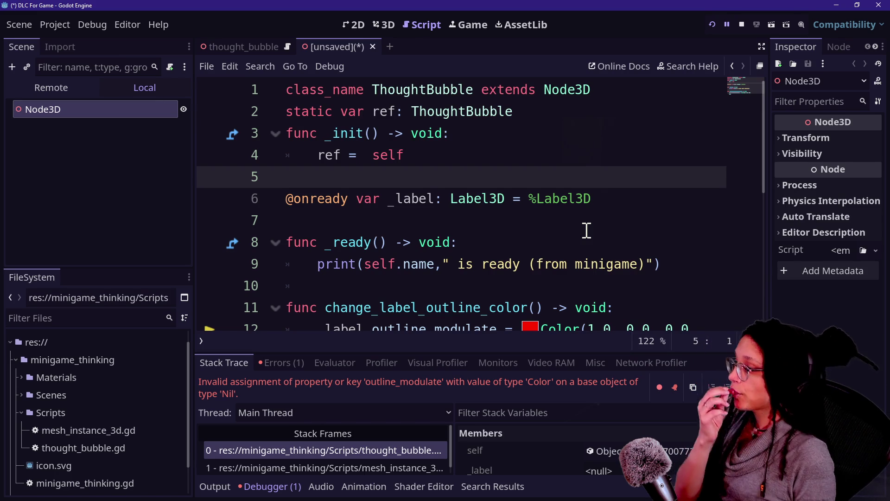
- Delete the trailing empty line 13 from the ThoughtBubble script
{"action": "key", "text": "Down"}
{"action": "key", "text": "Down"}
{"action": "key", "text": "Down"}
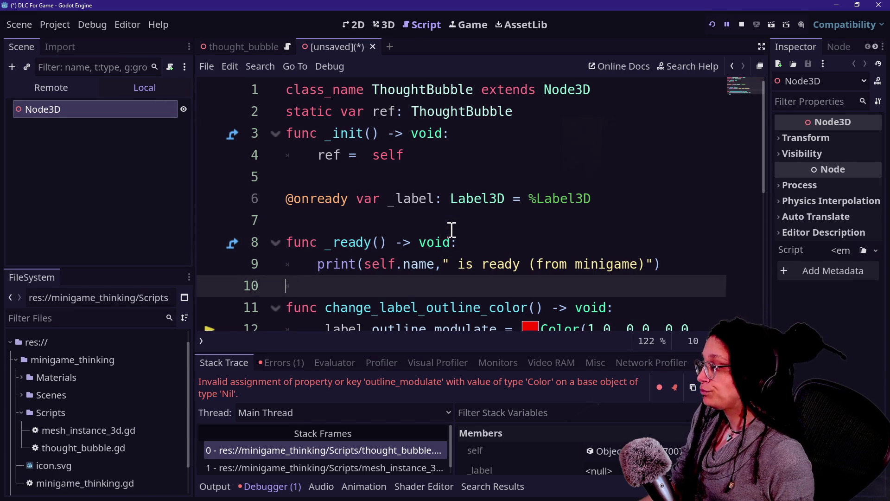
{"action": "key", "text": "Down"}
{"action": "key", "text": "Up"}
{"action": "key", "text": "Up"}
{"action": "key", "text": "Down"}
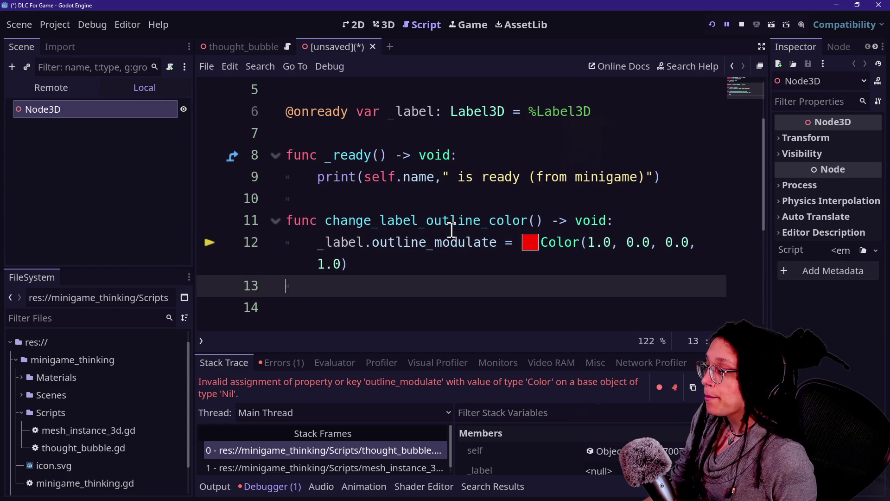
{"action": "key", "text": "BackSpace"}
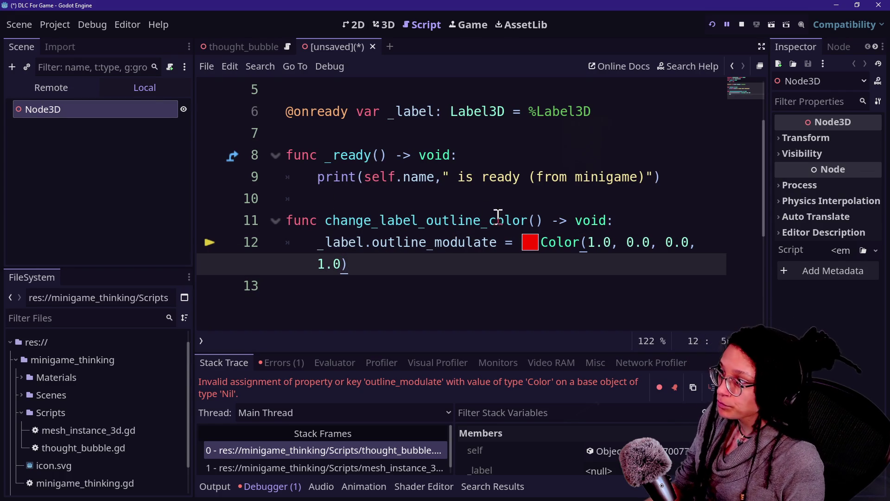
- Review the script's lines, then bring up Save Scene As for the new scene as node_3d.tscn
{"action": "left_click_drag", "start_coordinate": [445, 294], "coordinate": [446, 139]}
{"action": "key", "text": "Up"}
{"action": "key", "text": "Up"}
{"action": "key", "text": "Up"}
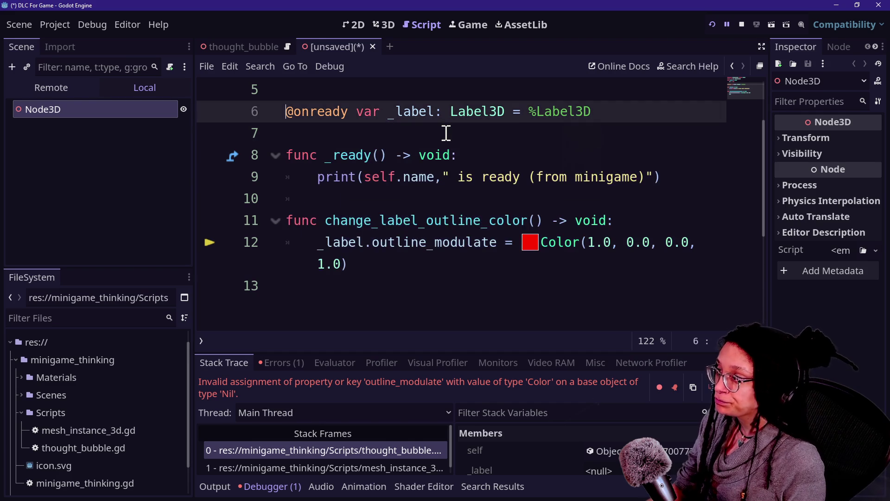
{"action": "key", "text": "Down"}
{"action": "key", "text": "Down"}
{"action": "key", "text": "Down"}
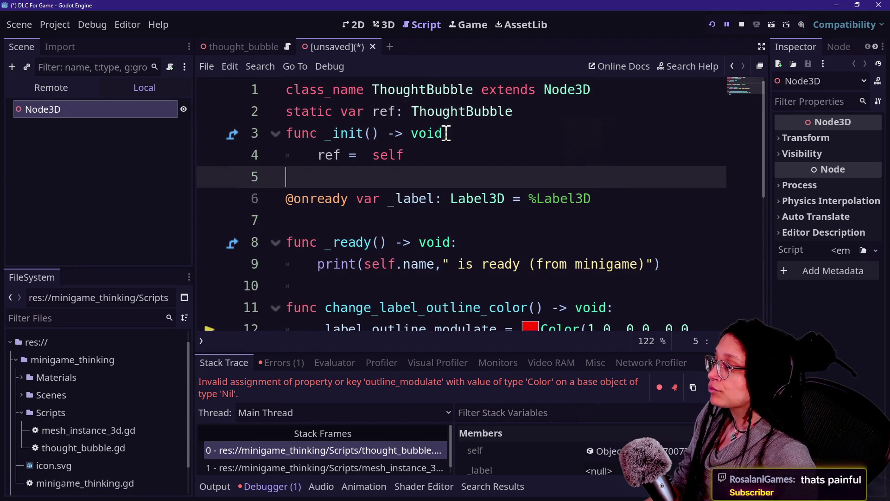
{"action": "key", "text": "Up"}
{"action": "key", "text": "Up"}
{"action": "key", "text": "Down"}
{"action": "key", "text": "Down"}
{"action": "key", "text": "Down"}
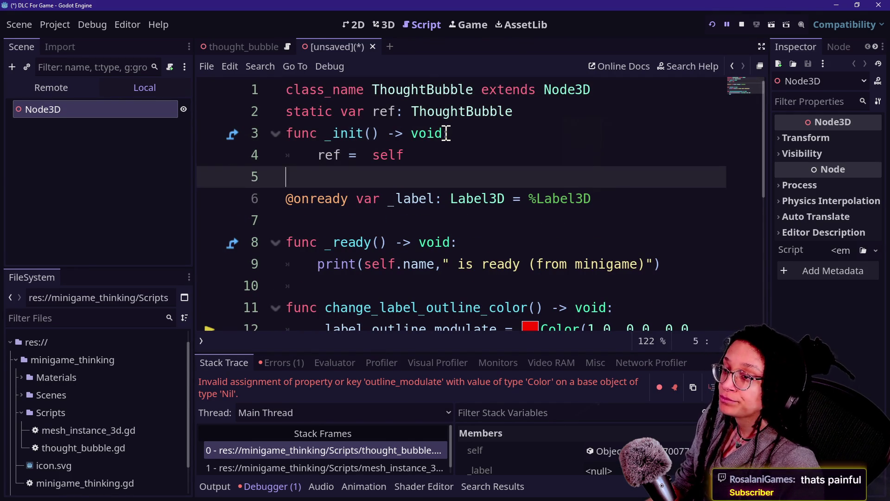
{"action": "key", "text": "Down"}
{"action": "key", "text": "Down"}
{"action": "key", "text": "Down"}
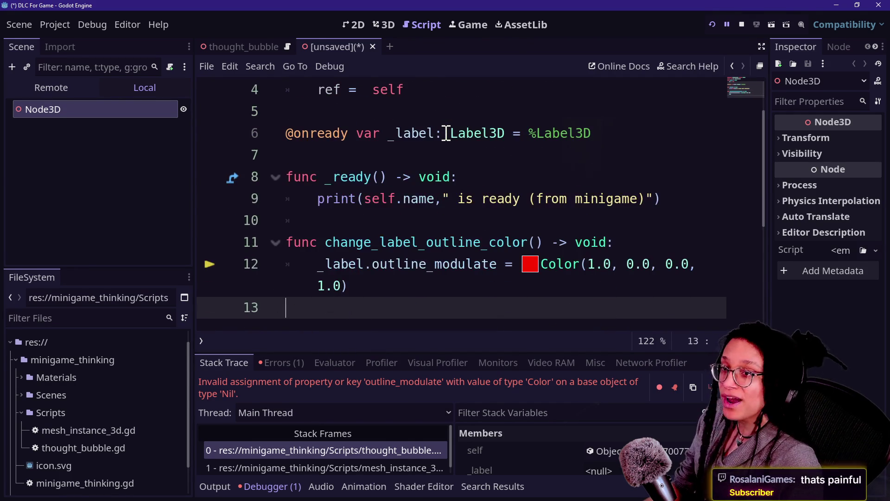
{"action": "key", "text": "Up"}
{"action": "key", "text": "Up"}
{"action": "key", "text": "Down"}
{"action": "key", "text": "Down"}
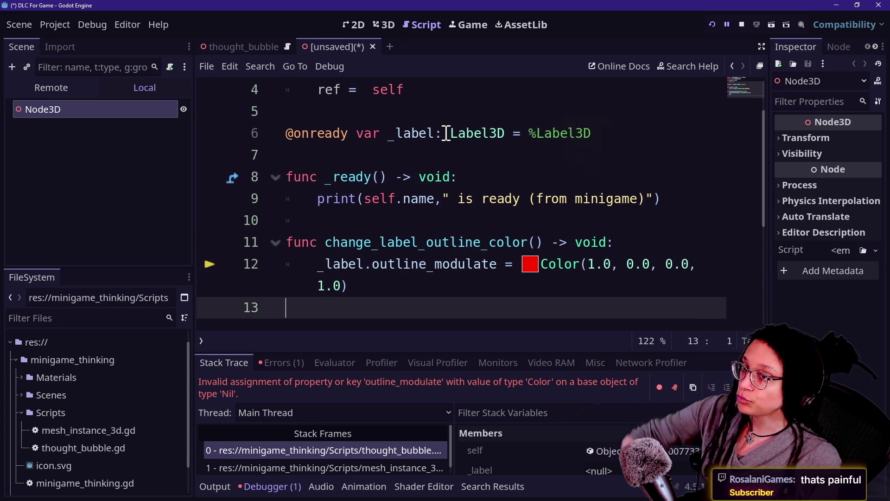
{"action": "left_click", "coordinate": [354, 135]}
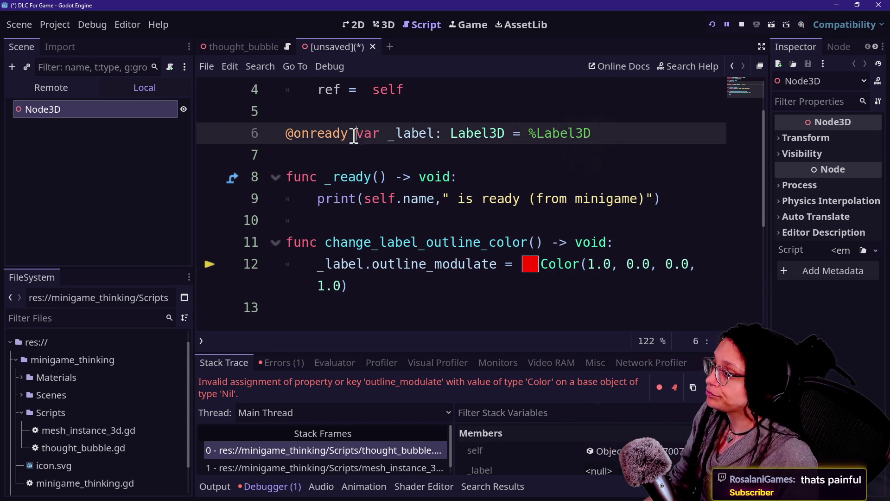
{"action": "left_click", "coordinate": [400, 107]}
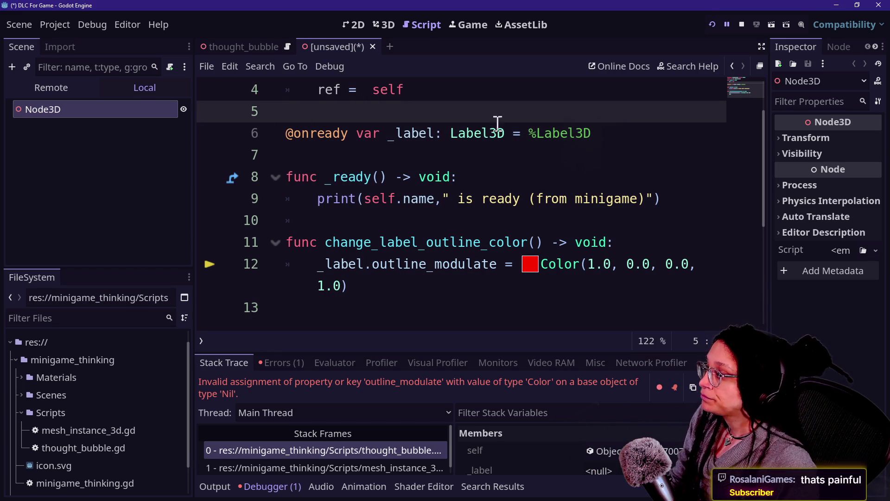
{"action": "key", "text": "ctrl+s"}
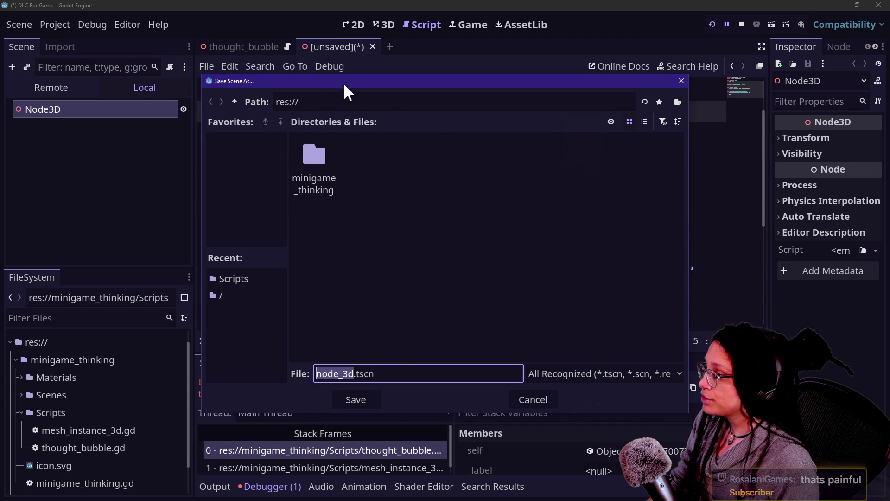
- Save the scene as node_3d.tscn and instance thought_bubble.tscn from the Scenes folder under Node3D
{"action": "key", "text": "Return"}
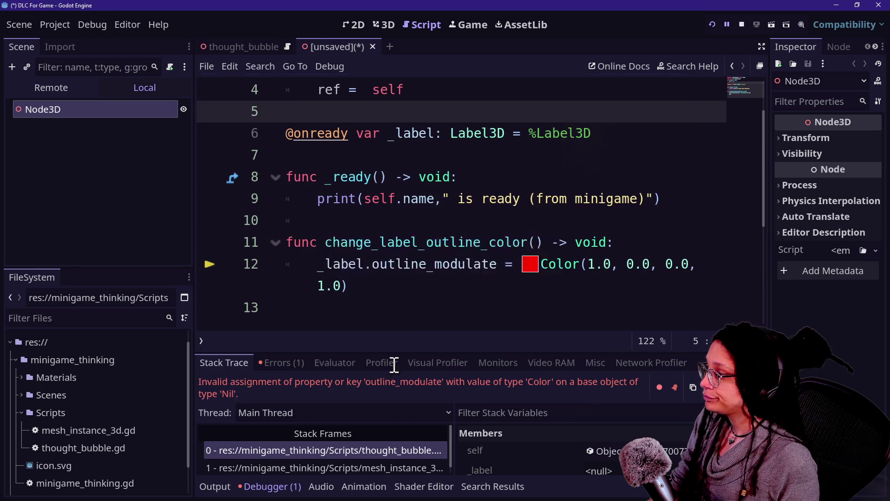
{"action": "left_click", "coordinate": [65, 319]}
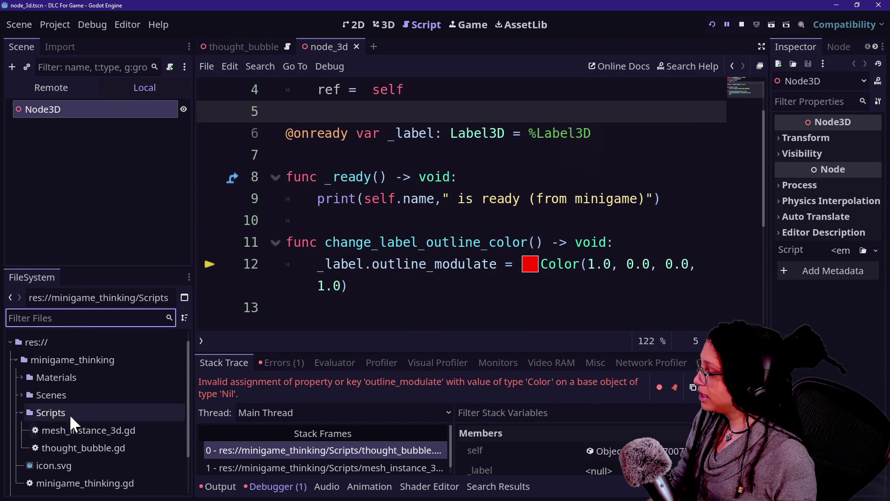
{"action": "left_click", "coordinate": [21, 396]}
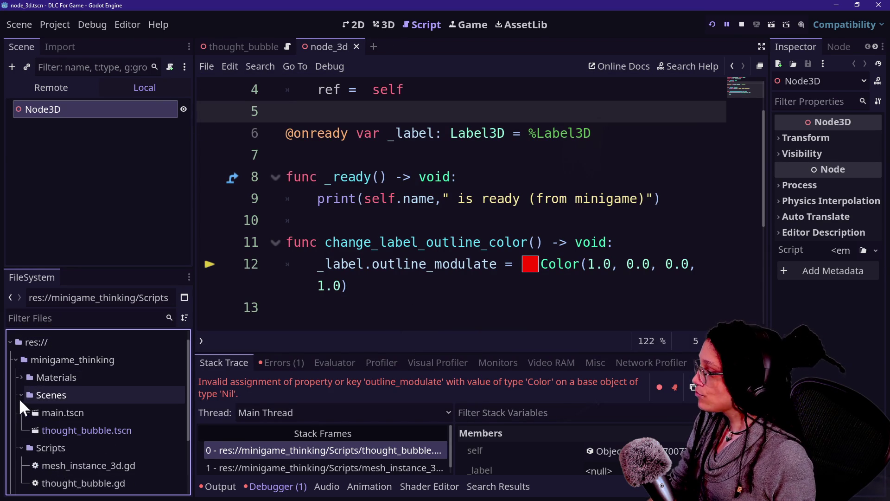
{"action": "mouse_move", "coordinate": [70, 431]}
{"action": "left_mouse_down"}
{"action": "mouse_move", "coordinate": [159, 135]}
{"action": "mouse_move", "coordinate": [141, 109]}
{"action": "left_mouse_up"}
- From the Node3D root's context menu, choose Add Child Node
{"action": "right_click", "coordinate": [120, 109]}
{"action": "left_click", "coordinate": [155, 106]}
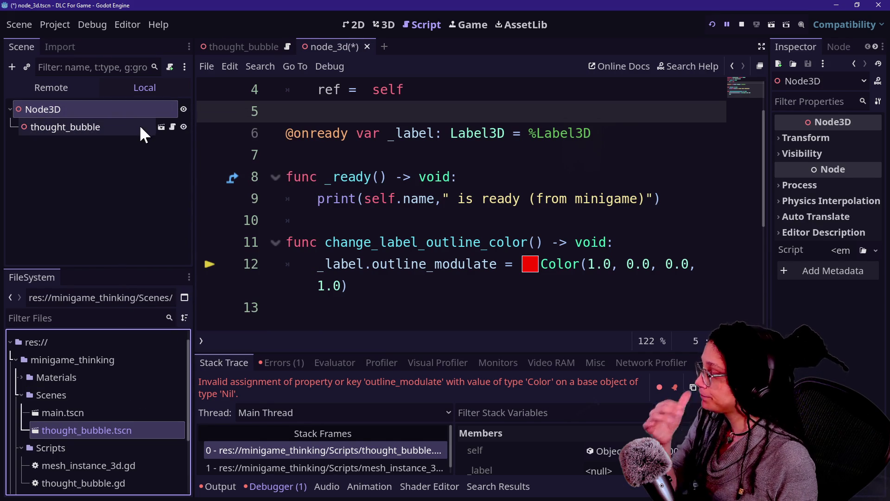
{"action": "right_click", "coordinate": [128, 111]}
{"action": "left_click", "coordinate": [116, 110]}
{"action": "right_click", "coordinate": [110, 112]}
{"action": "left_click", "coordinate": [122, 110]}
{"action": "right_click", "coordinate": [135, 110]}
{"action": "left_click", "coordinate": [150, 120]}
- Create a child Node3D and attach mesh_instance_3d.gd to it from the FileSystem dock
{"action": "type", "text": "node3D"}
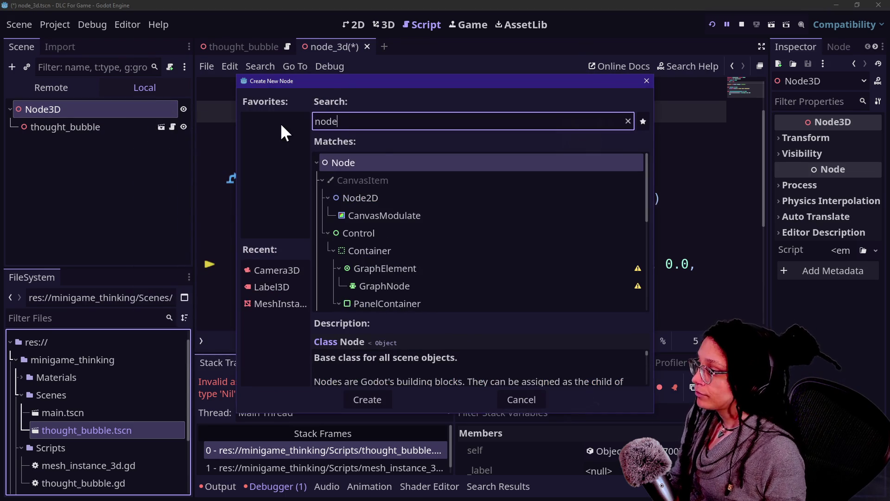
{"action": "key", "text": "Return"}
{"action": "right_click", "coordinate": [156, 146]}
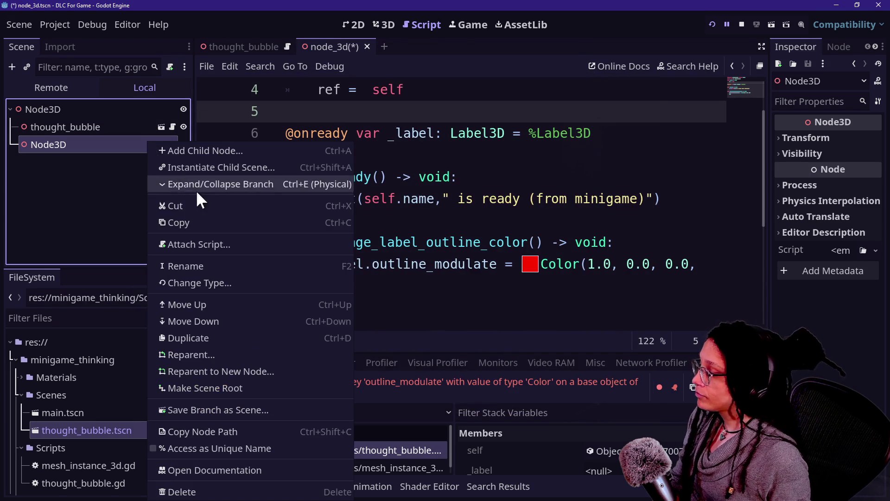
{"action": "left_click", "coordinate": [218, 243]}
{"action": "key", "text": "Escape"}
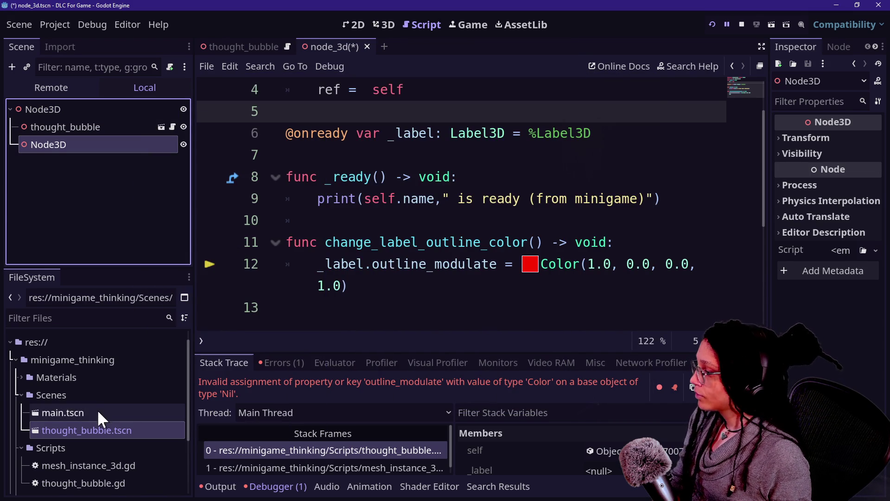
{"action": "scroll", "coordinate": [116, 457], "scroll_direction": "down", "scroll_amount": 1}
{"action": "mouse_move", "coordinate": [127, 445]}
{"action": "left_mouse_down"}
{"action": "mouse_move", "coordinate": [145, 186]}
{"action": "mouse_move", "coordinate": [133, 141]}
{"action": "mouse_move", "coordinate": [139, 144]}
{"action": "left_mouse_up"}
- Open the attached script, change its extends line to Node3D, and save
{"action": "left_click", "coordinate": [173, 143]}
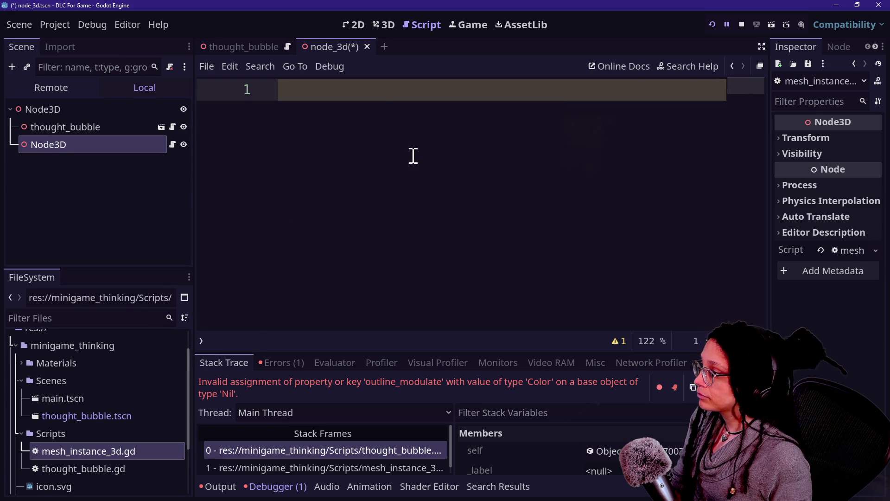
{"action": "type", "text": "extends MeshInstance3D  func _ready() -> void: \tThoughtBubble.ref.change_label_outline_color()"}
{"action": "type", "text": "node"}
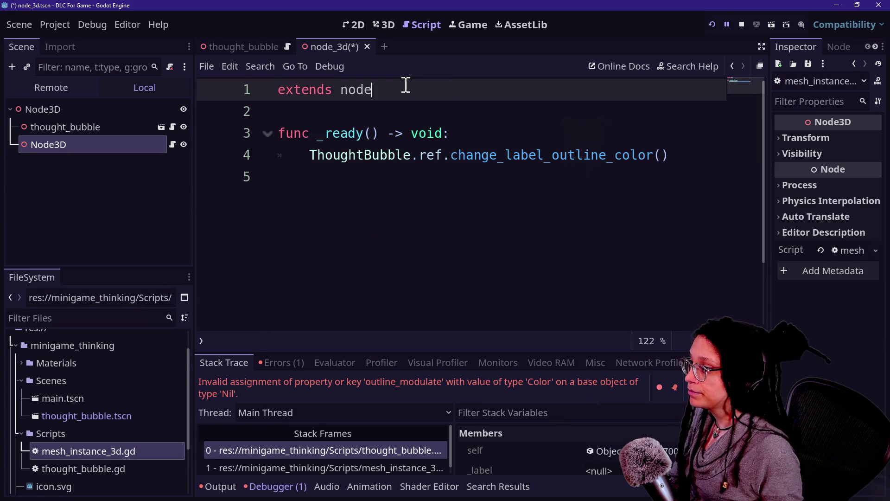
{"action": "key", "text": "ctrl+s"}
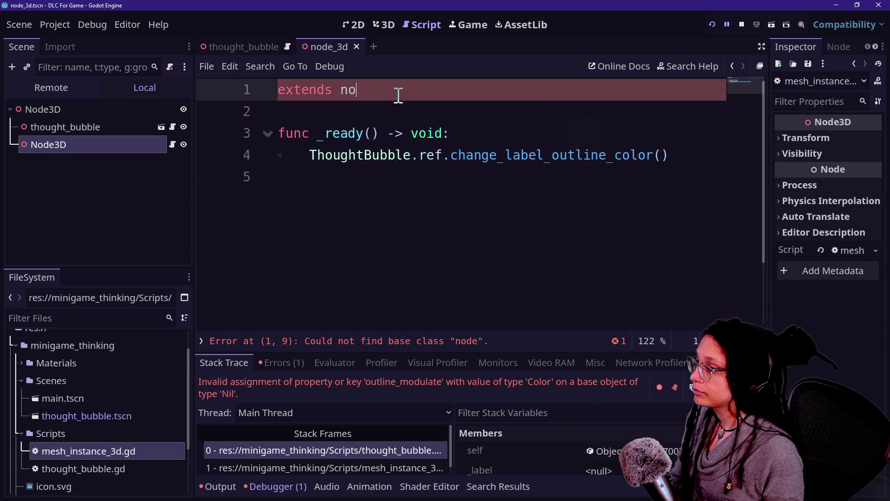
{"action": "type", "text": "Node3D"}
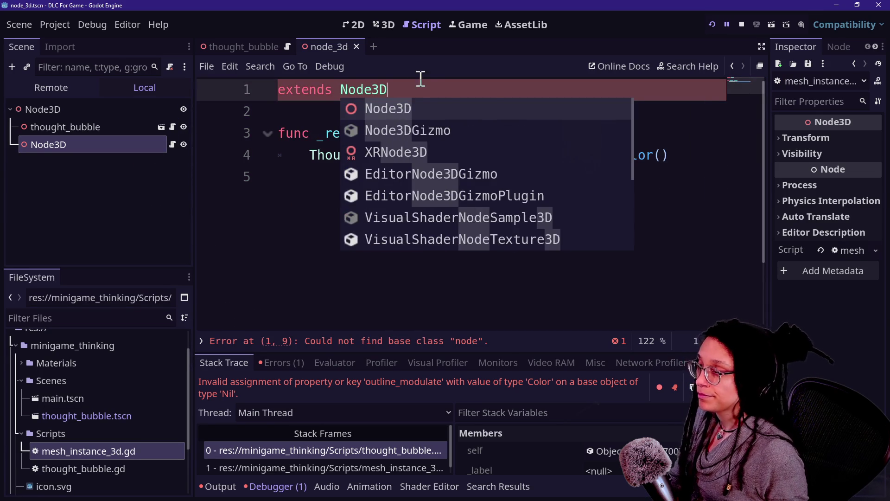
- Close the old game window, rerun the project to check the PONDER bubble, then stop it
{"action": "left_click", "coordinate": [723, 25]}
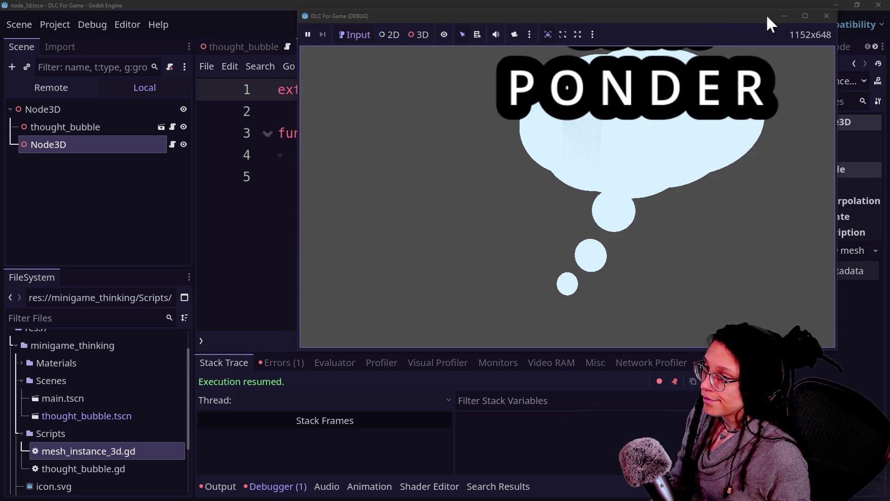
{"action": "left_click", "coordinate": [827, 16]}
{"action": "left_click", "coordinate": [710, 25]}
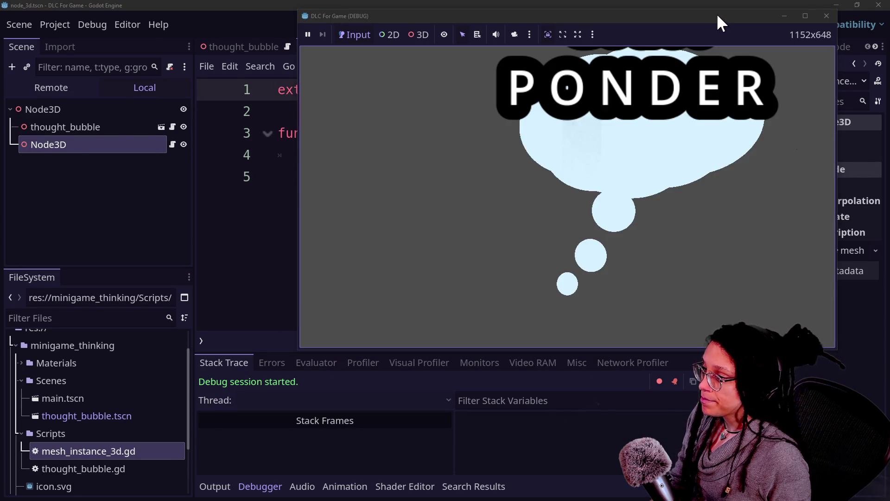
{"action": "mouse_move", "coordinate": [718, 20]}
{"action": "left_mouse_down"}
{"action": "mouse_move", "coordinate": [608, 40]}
{"action": "mouse_move", "coordinate": [706, 43]}
{"action": "mouse_move", "coordinate": [664, 156]}
{"action": "mouse_move", "coordinate": [553, 288]}
{"action": "left_mouse_up"}
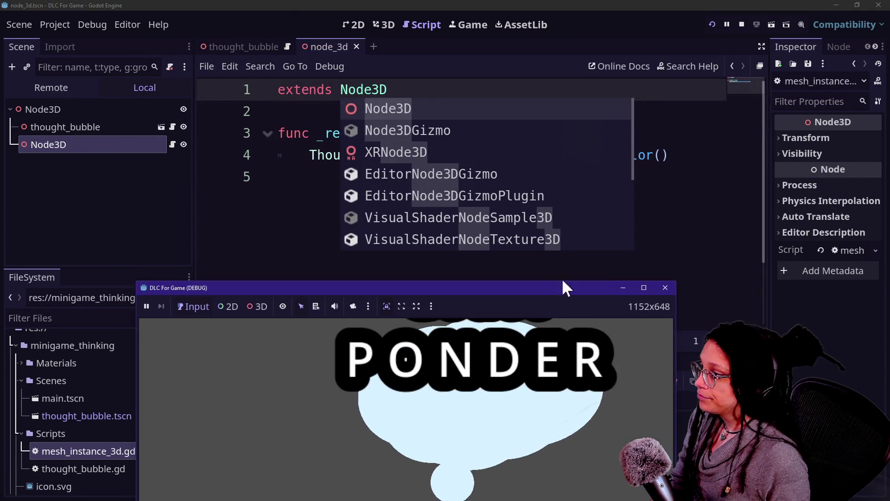
{"action": "left_click", "coordinate": [717, 189]}
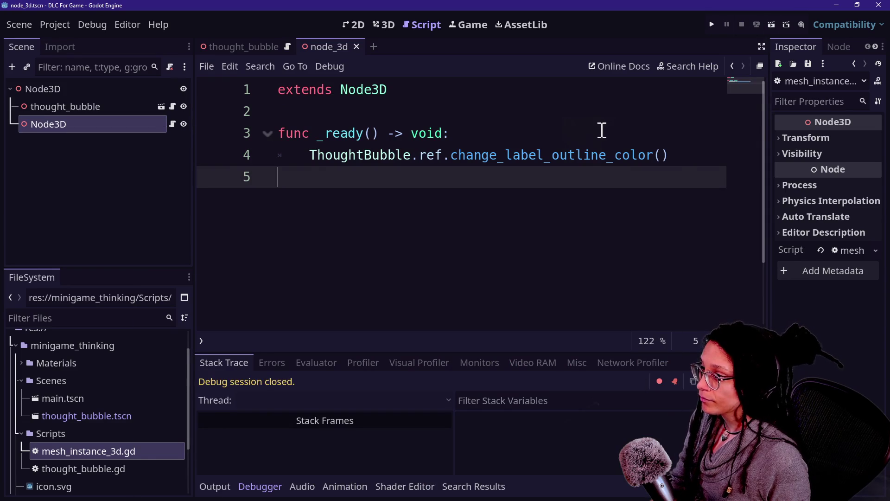
{"action": "left_click", "coordinate": [591, 157], "text": "ctrl"}
{"action": "left_click", "coordinate": [490, 222]}
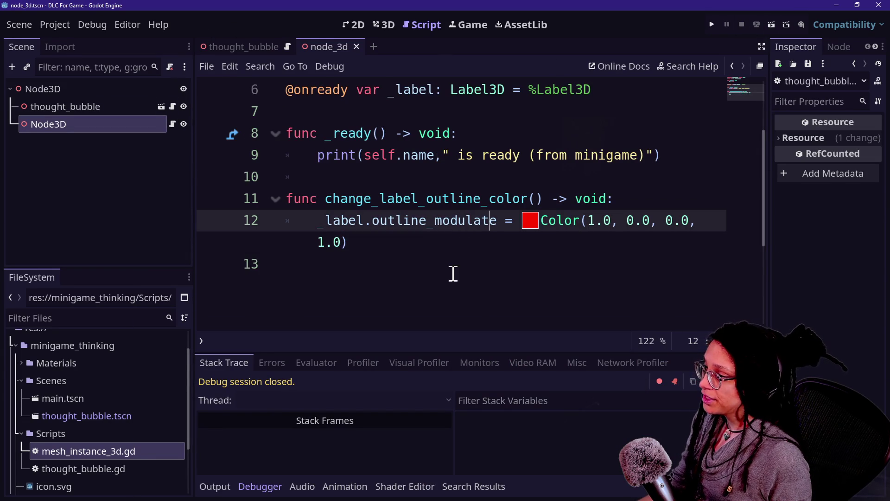
- Widen the Inspector and open the thought_bubble scene from its instance
{"action": "left_click", "coordinate": [135, 105]}
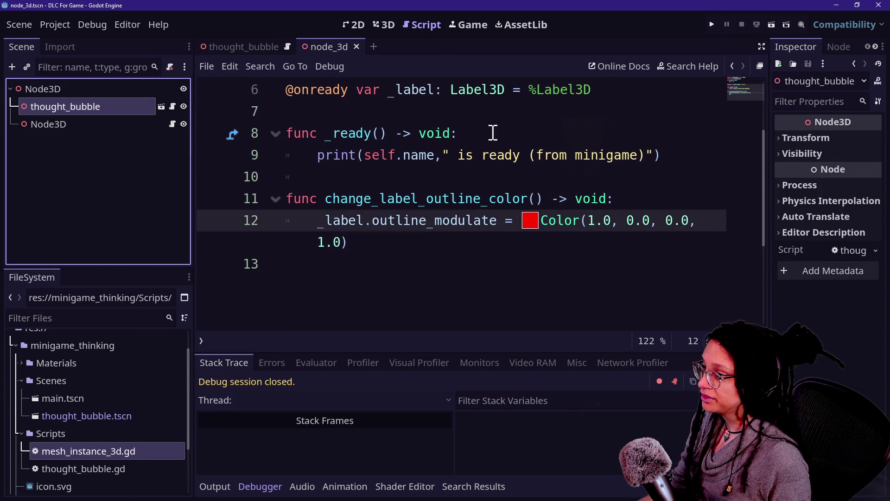
{"action": "left_click_drag", "start_coordinate": [500, 219], "coordinate": [420, 219]}
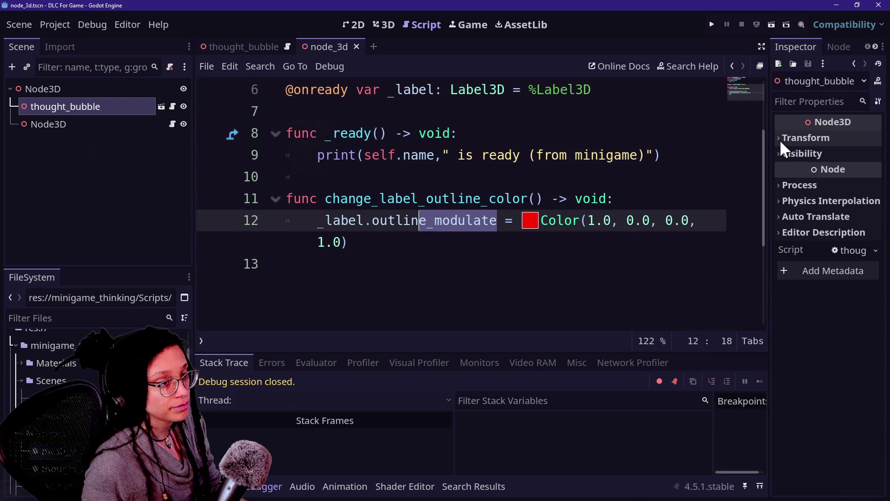
{"action": "left_click_drag", "start_coordinate": [768, 137], "coordinate": [645, 139]}
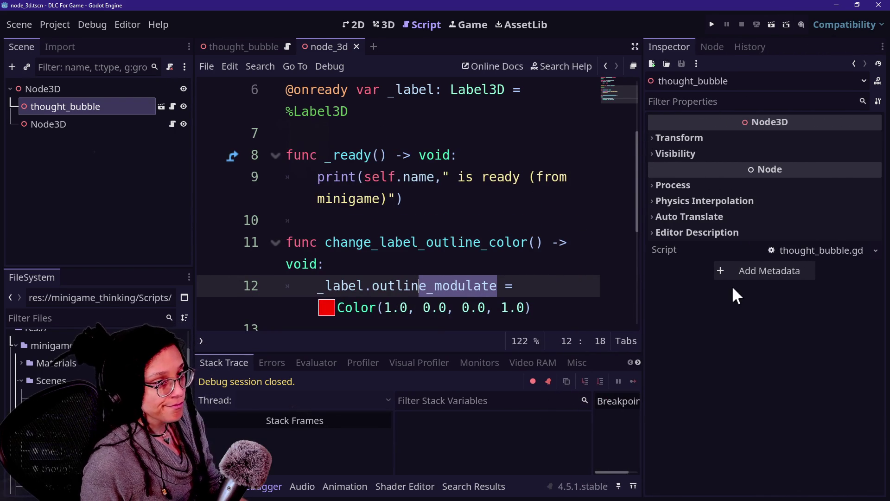
{"action": "left_click", "coordinate": [162, 107]}
- Check the Label3D's Outline Modulate colour, then run the project again
{"action": "scroll", "coordinate": [137, 125], "scroll_direction": "down", "scroll_amount": 3}
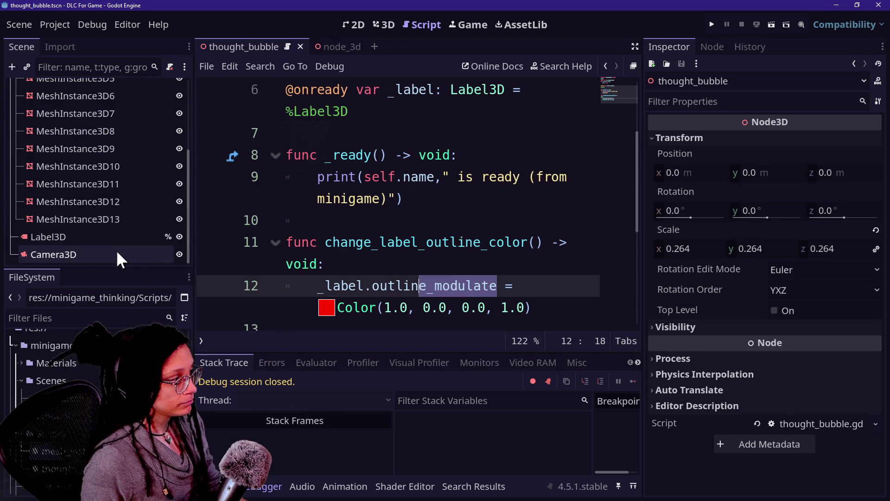
{"action": "left_click", "coordinate": [116, 250]}
{"action": "left_click", "coordinate": [110, 237]}
{"action": "scroll", "coordinate": [758, 229], "scroll_direction": "down", "scroll_amount": 10}
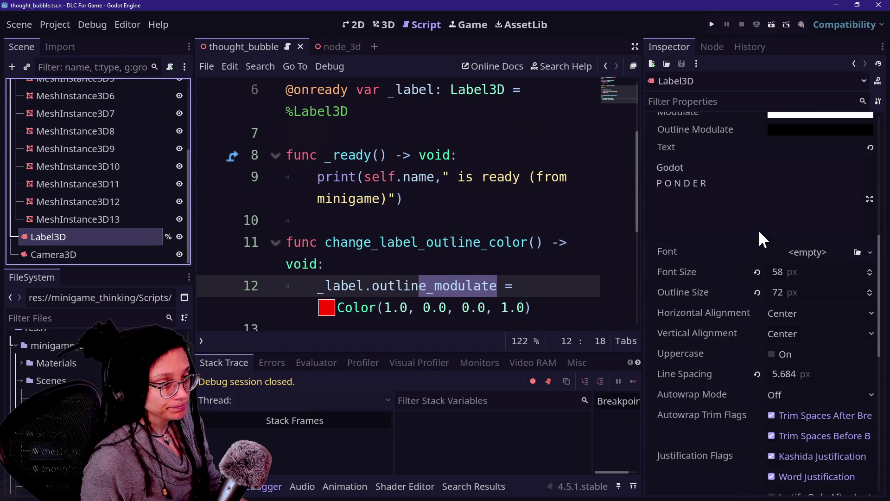
{"action": "scroll", "coordinate": [759, 229], "scroll_direction": "up", "scroll_amount": 5}
{"action": "left_click", "coordinate": [708, 366]}
{"action": "scroll", "coordinate": [709, 366], "scroll_direction": "down", "scroll_amount": 2}
{"action": "scroll", "coordinate": [708, 365], "scroll_direction": "up", "scroll_amount": 3}
{"action": "scroll", "coordinate": [709, 366], "scroll_direction": "down", "scroll_amount": 5}
{"action": "scroll", "coordinate": [710, 367], "scroll_direction": "up", "scroll_amount": 7}
{"action": "scroll", "coordinate": [710, 367], "scroll_direction": "down", "scroll_amount": 5}
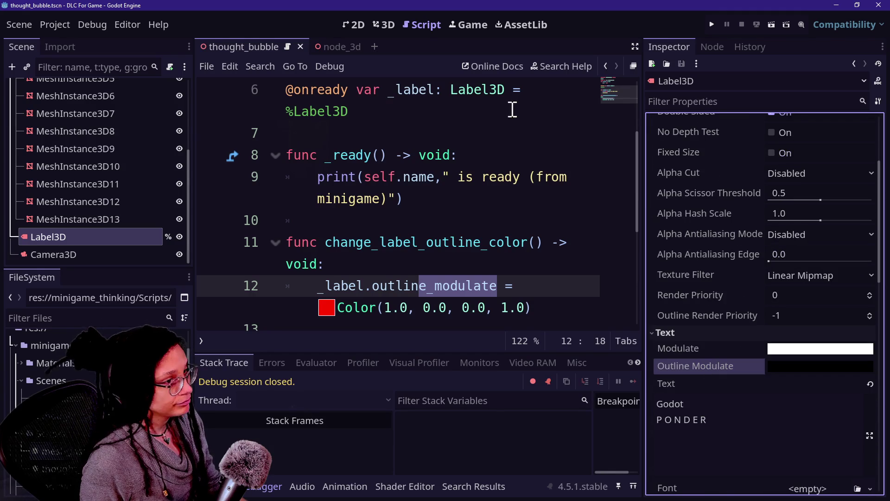
{"action": "left_click", "coordinate": [712, 24]}
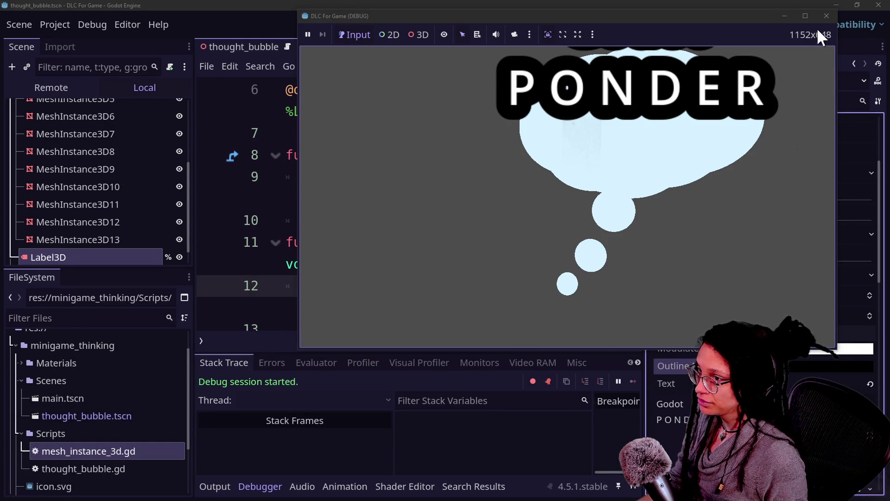
- Close the running game and return to the node_3d scene
{"action": "left_click", "coordinate": [827, 16]}
{"action": "scroll", "coordinate": [158, 176], "scroll_direction": "up", "scroll_amount": 5}
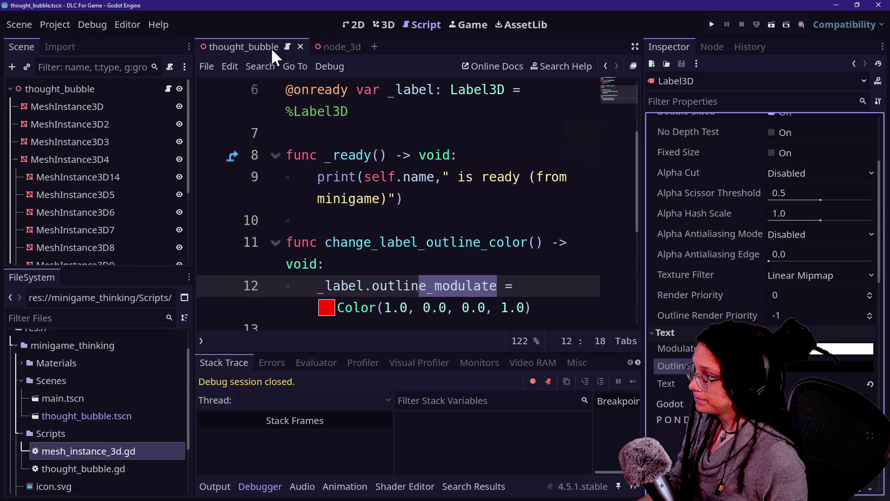
{"action": "left_click", "coordinate": [327, 47]}
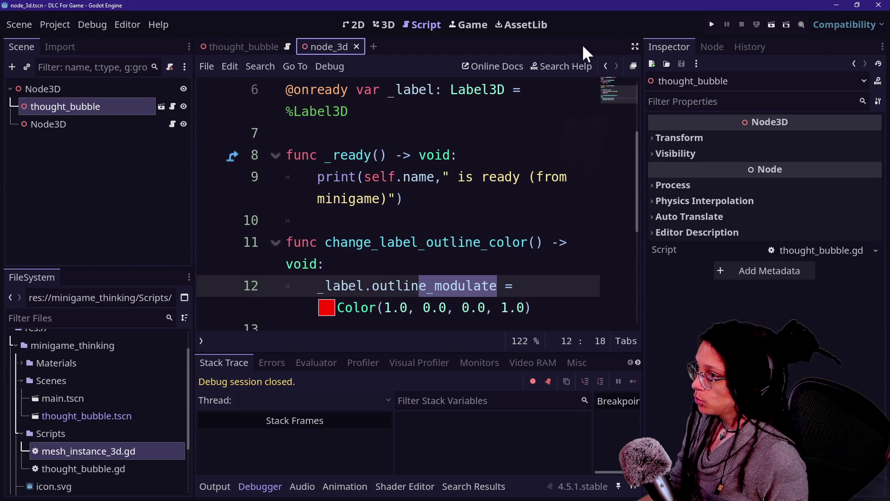
- Clear the Main Scene under Project Settings > Run, then run with node_3d as main scene
{"action": "left_click", "coordinate": [38, 24]}
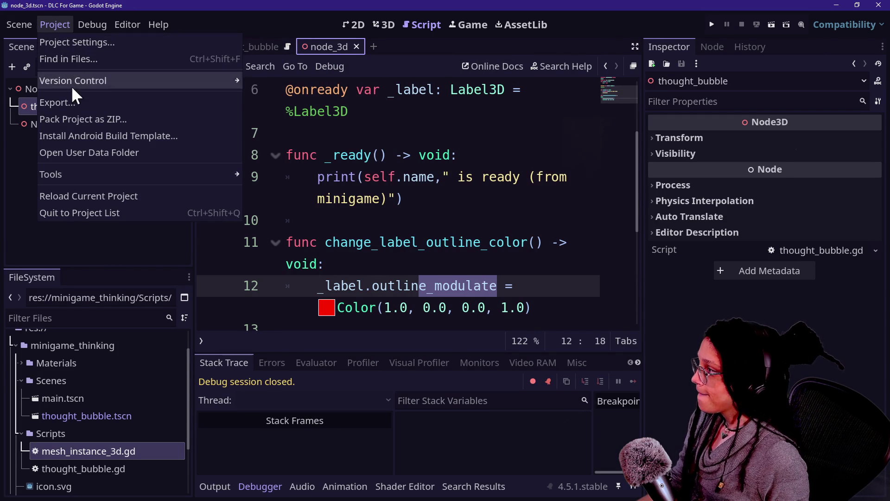
{"action": "left_click", "coordinate": [63, 41]}
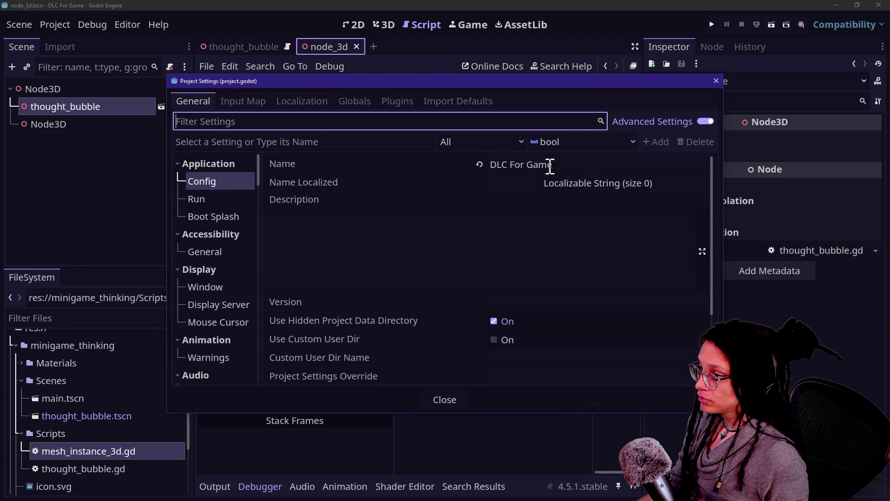
{"action": "left_click", "coordinate": [222, 200]}
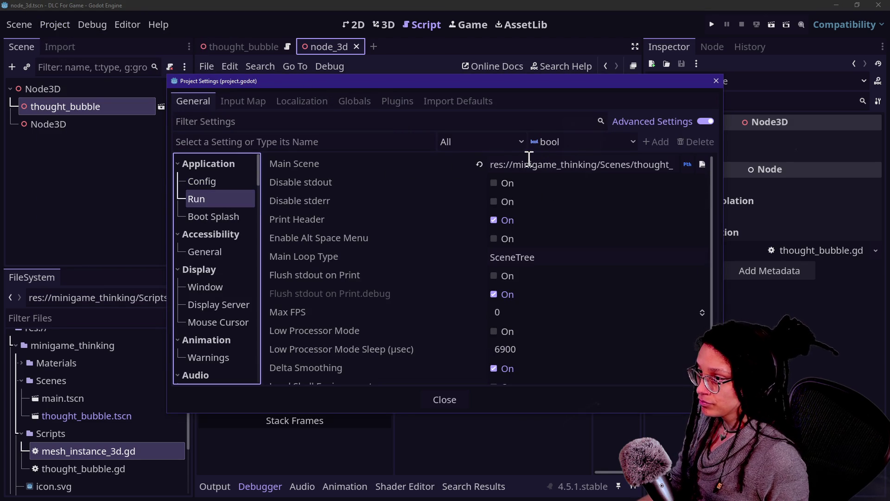
{"action": "left_click", "coordinate": [482, 167]}
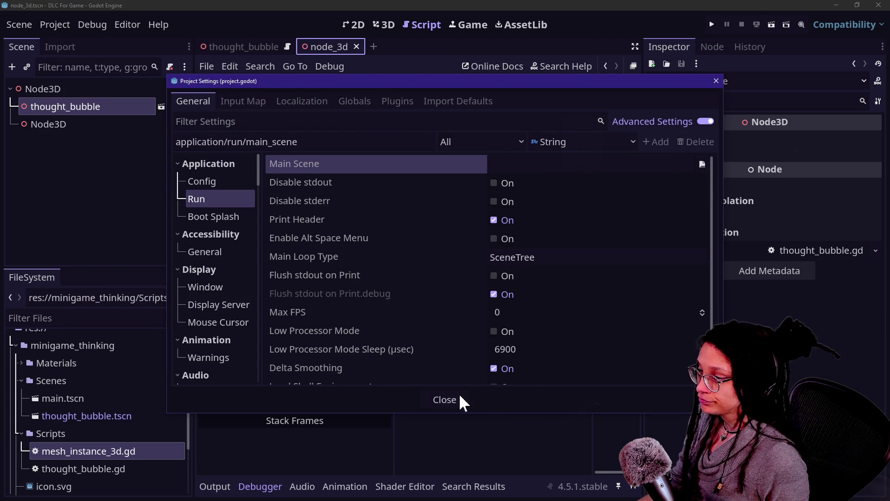
{"action": "left_click", "coordinate": [445, 399]}
{"action": "left_click", "coordinate": [711, 25]}
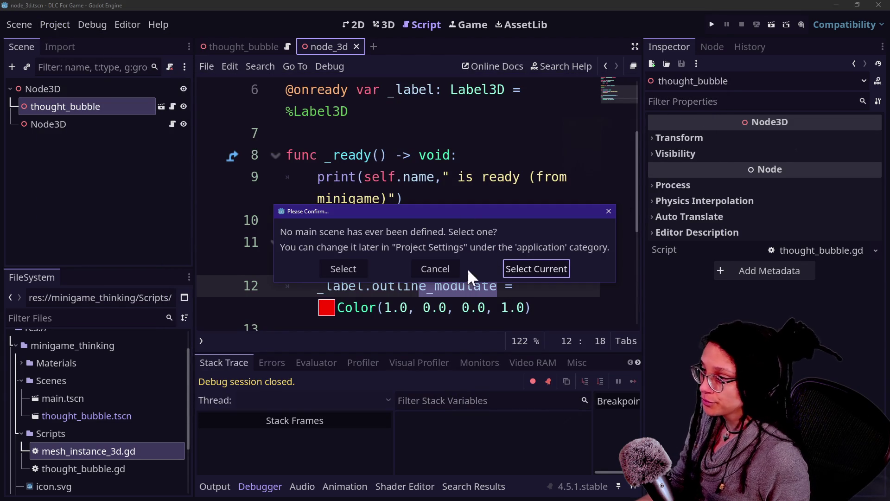
{"action": "left_click", "coordinate": [550, 270]}
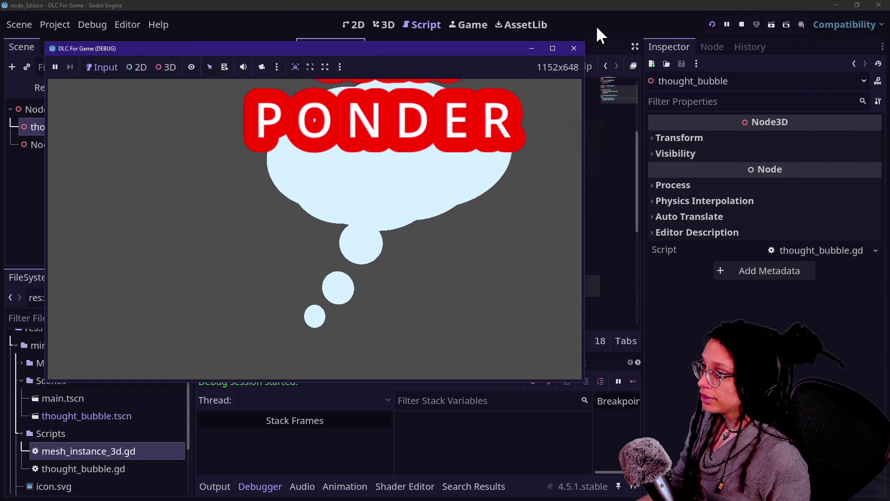
- Close the game and review the nodes in node_3d and the thought_bubble scene
{"action": "left_click", "coordinate": [574, 48]}
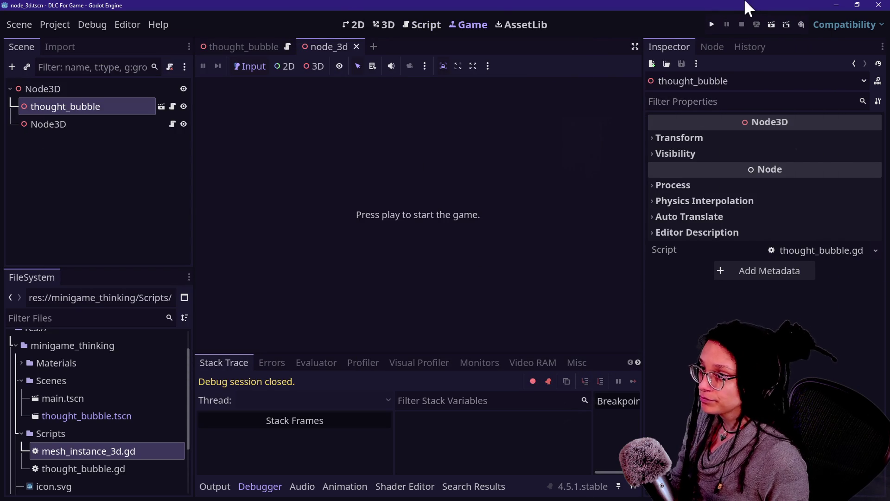
{"action": "left_click", "coordinate": [73, 122]}
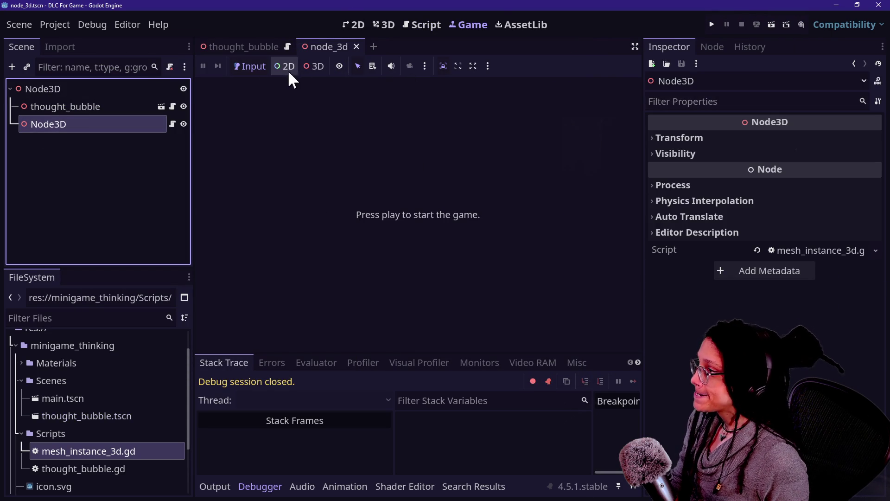
{"action": "left_click", "coordinate": [87, 107]}
{"action": "left_click", "coordinate": [85, 91]}
{"action": "left_click", "coordinate": [229, 46]}
{"action": "scroll", "coordinate": [138, 130], "scroll_direction": "up", "scroll_amount": 5}
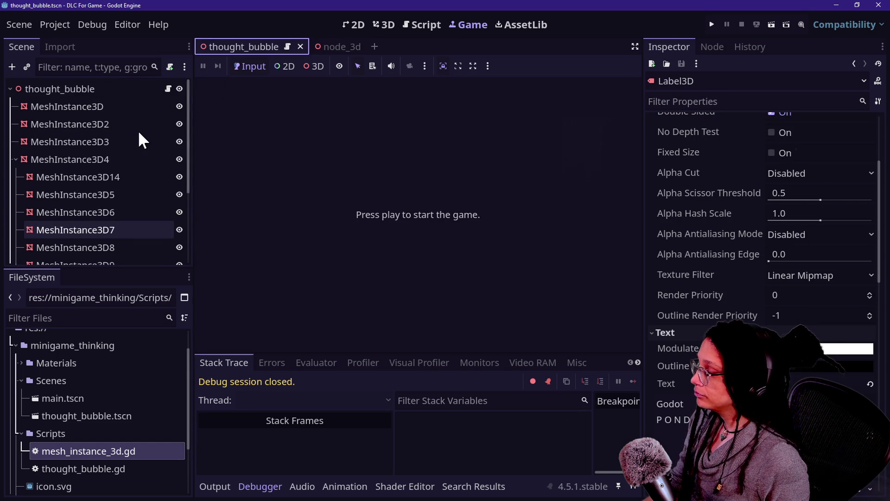
{"action": "left_click", "coordinate": [115, 89]}
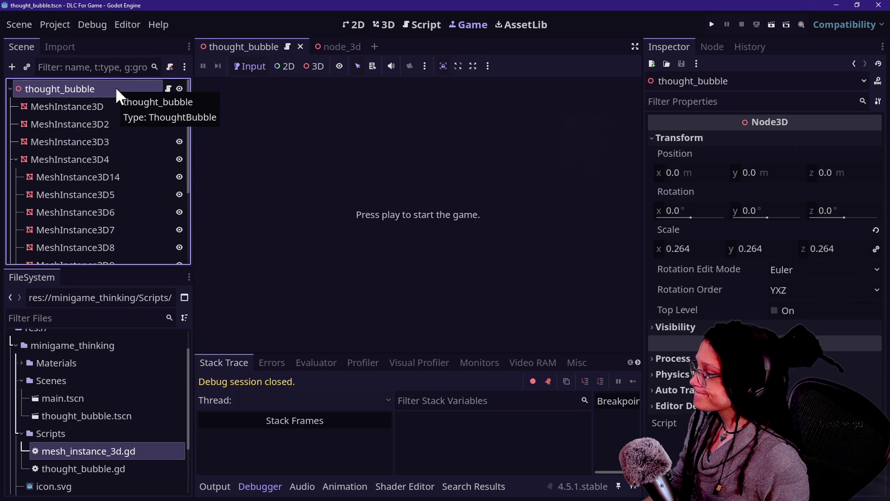
- Open main.tscn from the FileSystem for editing
{"action": "left_click", "coordinate": [131, 411]}
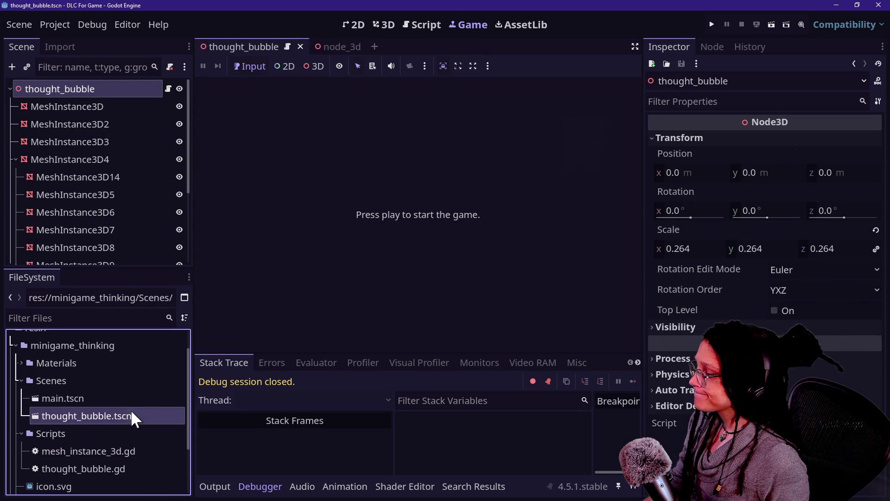
{"action": "left_click", "coordinate": [109, 398]}
{"action": "double_click", "coordinate": [108, 394]}
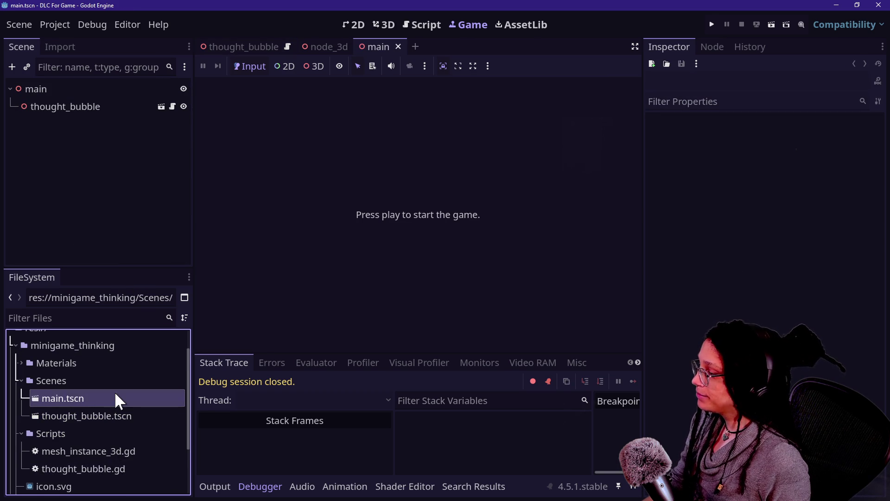
- Browse the FileSystem files: scripts, icon.svg, export_presets.cfg and node_3d.tscn
{"action": "scroll", "coordinate": [115, 391], "scroll_direction": "down", "scroll_amount": 1}
{"action": "left_click", "coordinate": [106, 448]}
{"action": "left_click", "coordinate": [101, 432]}
{"action": "left_click", "coordinate": [104, 471]}
{"action": "scroll", "coordinate": [89, 397], "scroll_direction": "up", "scroll_amount": 3}
{"action": "scroll", "coordinate": [85, 383], "scroll_direction": "down", "scroll_amount": 5}
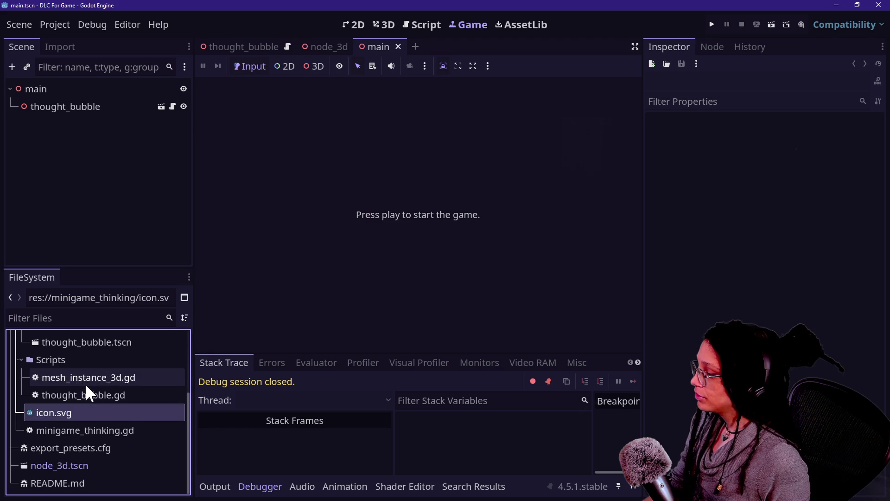
{"action": "left_click", "coordinate": [92, 446]}
{"action": "scroll", "coordinate": [91, 436], "scroll_direction": "up", "scroll_amount": 1}
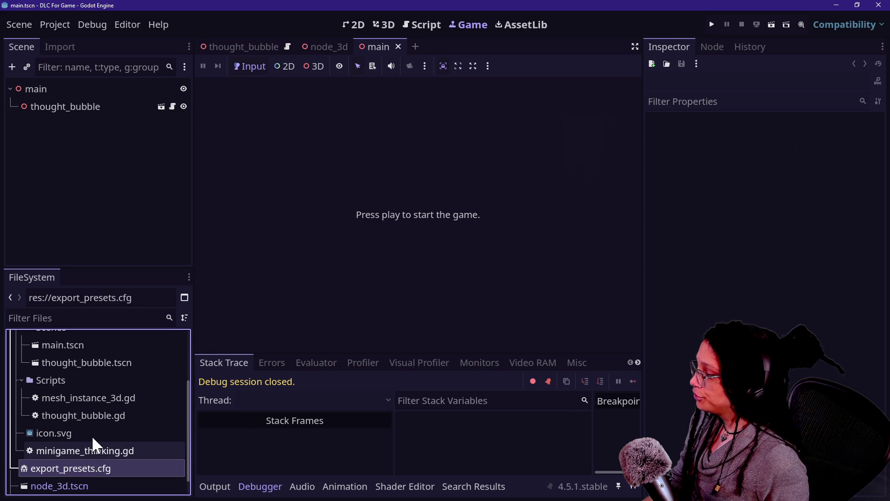
{"action": "scroll", "coordinate": [113, 425], "scroll_direction": "up", "scroll_amount": 4}
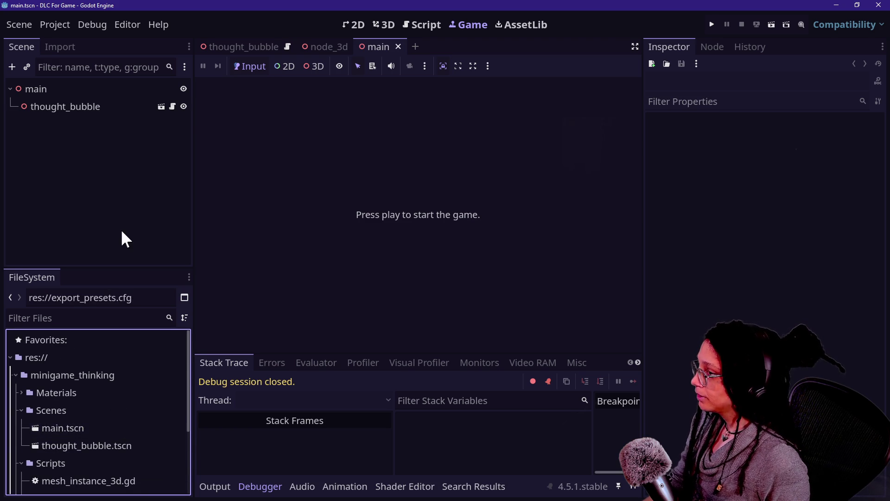
{"action": "scroll", "coordinate": [60, 389], "scroll_direction": "down", "scroll_amount": 5}
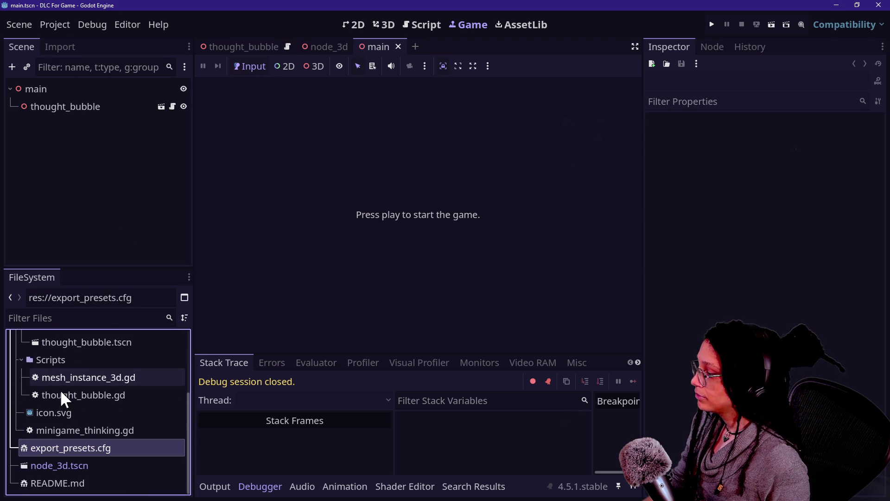
{"action": "left_click", "coordinate": [72, 468]}
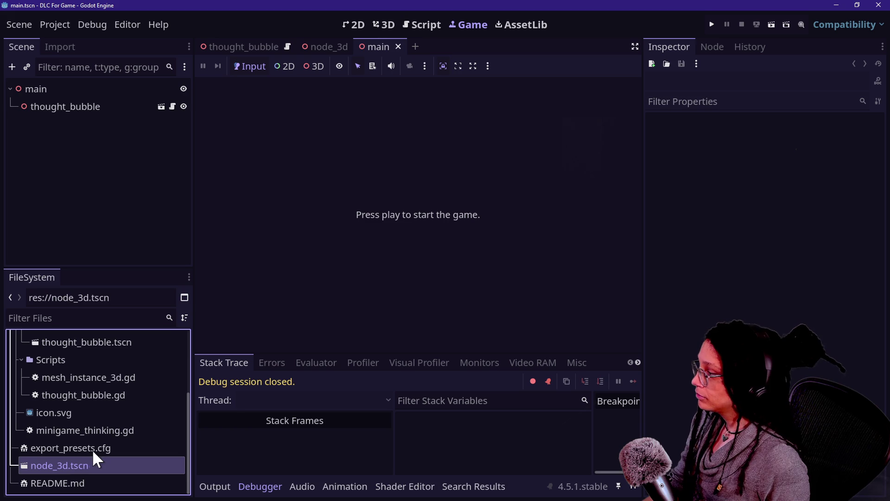
- Replace node_3d's child Node3D with a mesh_instance_3d.gd node, then request deleting node_3d.tscn
{"action": "left_click", "coordinate": [315, 44]}
{"action": "left_click", "coordinate": [92, 122]}
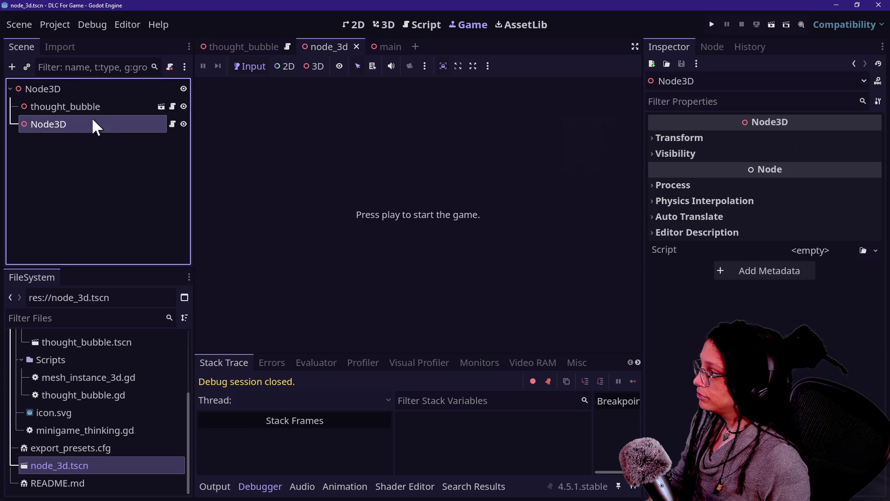
{"action": "key", "text": "Delete"}
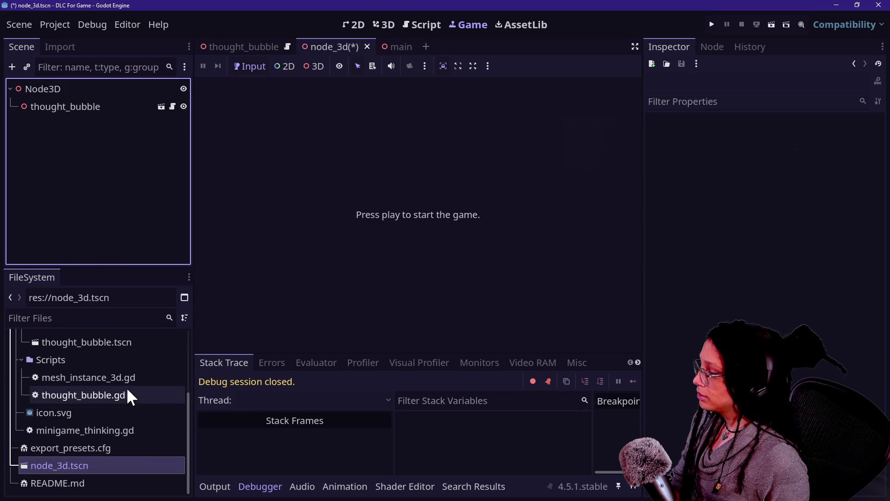
{"action": "left_click", "coordinate": [126, 395]}
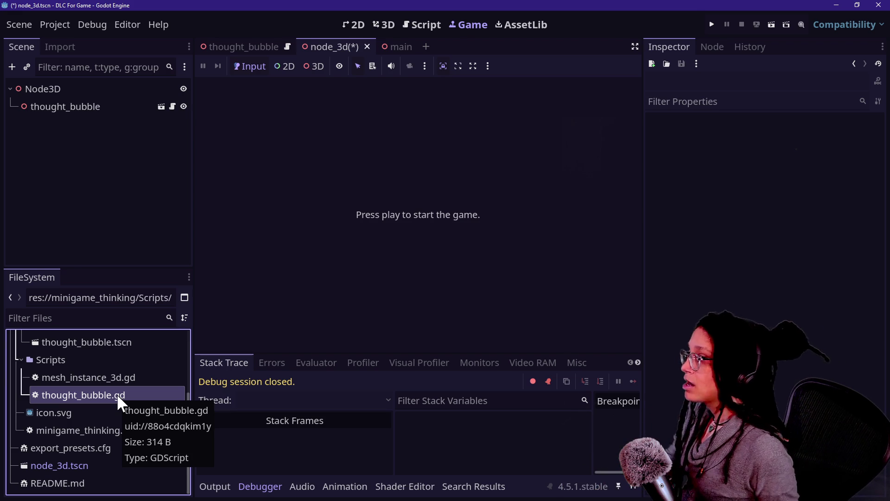
{"action": "mouse_move", "coordinate": [90, 378]}
{"action": "left_mouse_down"}
{"action": "mouse_move", "coordinate": [102, 385]}
{"action": "mouse_move", "coordinate": [80, 113]}
{"action": "mouse_move", "coordinate": [87, 88]}
{"action": "left_mouse_up"}
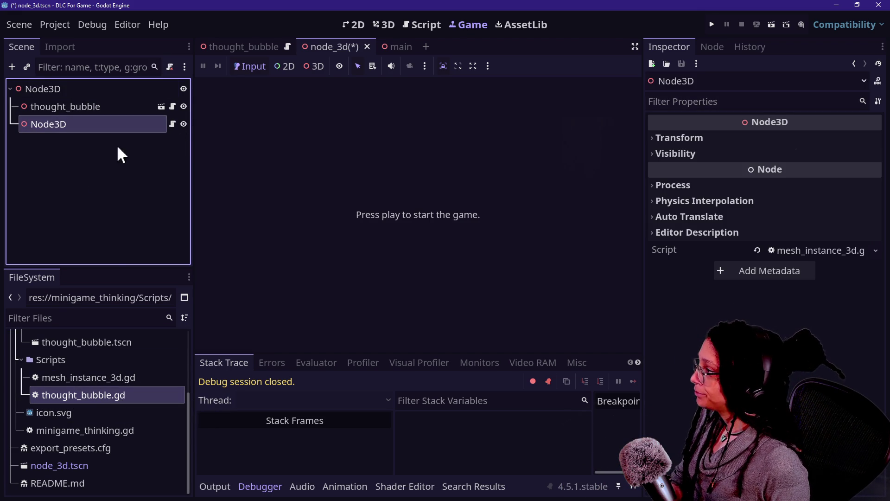
{"action": "left_click", "coordinate": [66, 459]}
{"action": "key", "text": "Delete"}
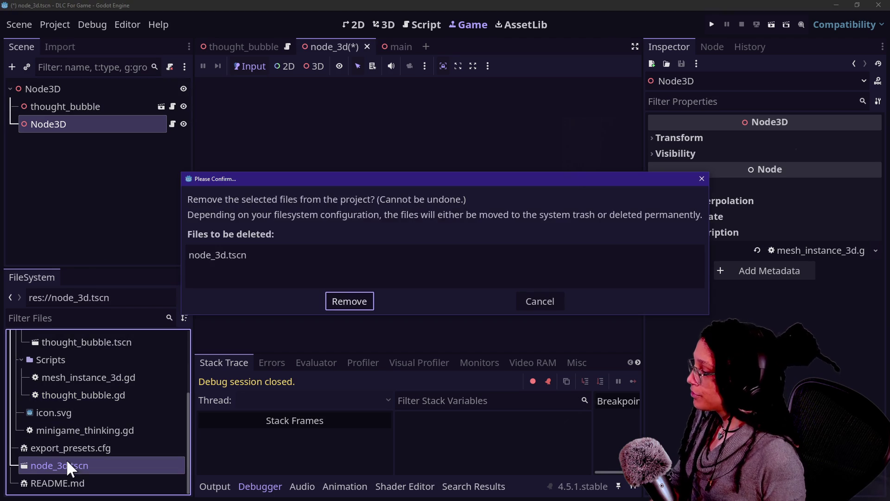
- Confirm removing node_3d.tscn and rename mesh_instance_3d.gd to node3d.gd
{"action": "key", "text": "Return"}
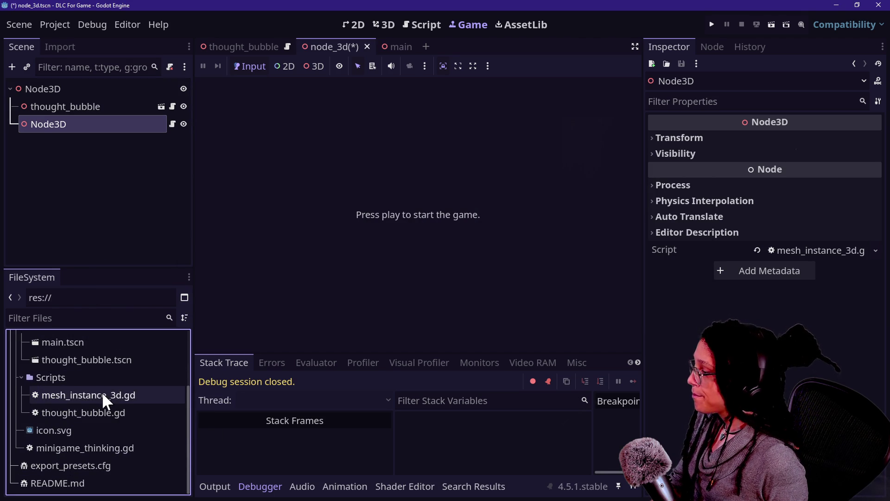
{"action": "left_click", "coordinate": [103, 394]}
{"action": "double_click", "coordinate": [102, 393]}
{"action": "right_click", "coordinate": [127, 392]}
{"action": "left_click", "coordinate": [143, 362]}
{"action": "type", "text": "node3d"}
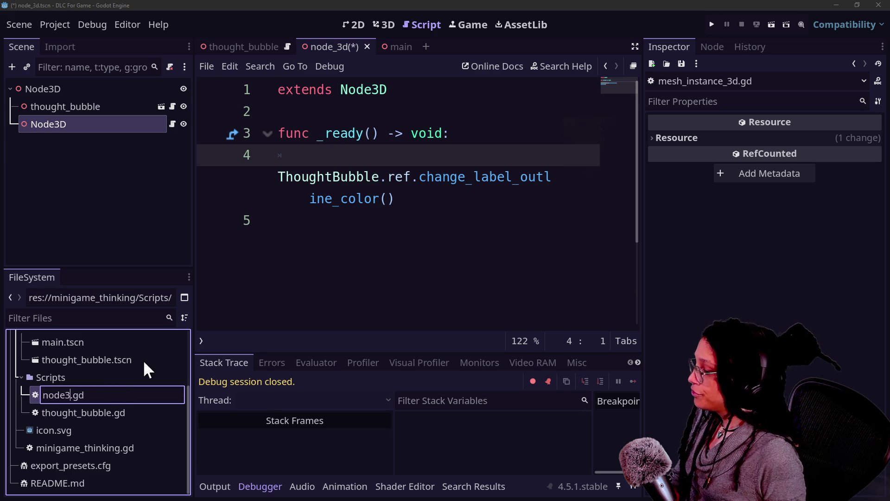
{"action": "key", "text": "Return"}
- Select thought_bubble.tscn and its thought_bubble node
{"action": "left_click", "coordinate": [144, 362]}
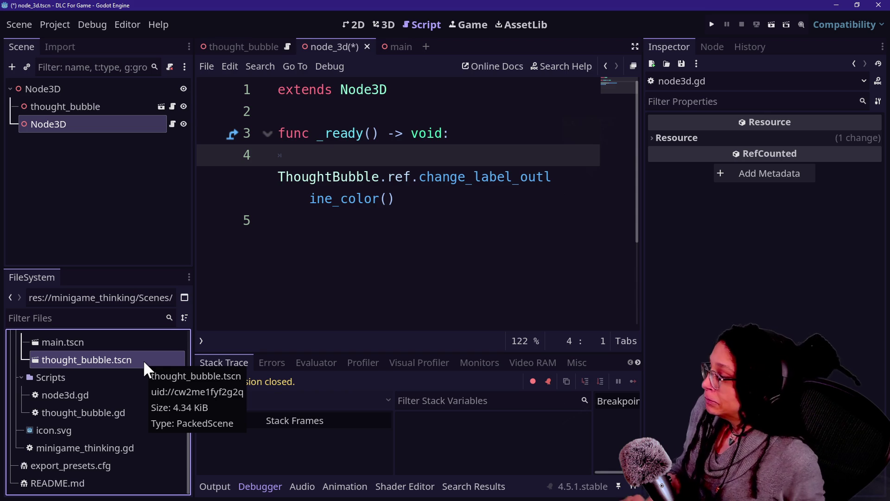
{"action": "scroll", "coordinate": [120, 375], "scroll_direction": "up", "scroll_amount": 1}
{"action": "left_click", "coordinate": [99, 109]}
- Save the node_3d scene and reopen main.tscn
{"action": "key", "text": "ctrl+s"}
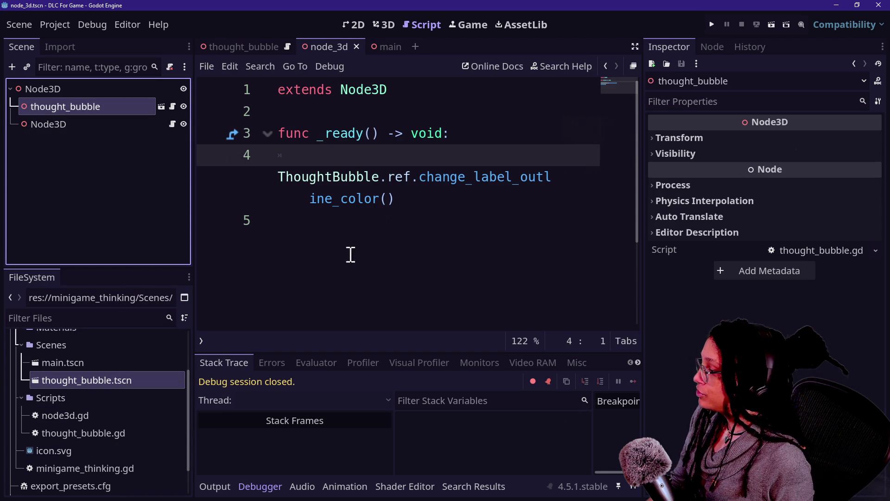
{"action": "double_click", "coordinate": [84, 363]}
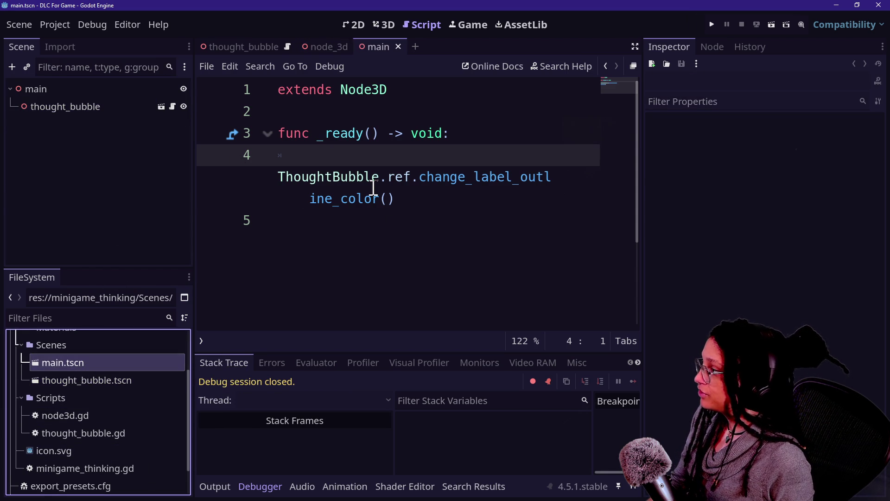
{"action": "double_click", "coordinate": [76, 378]}
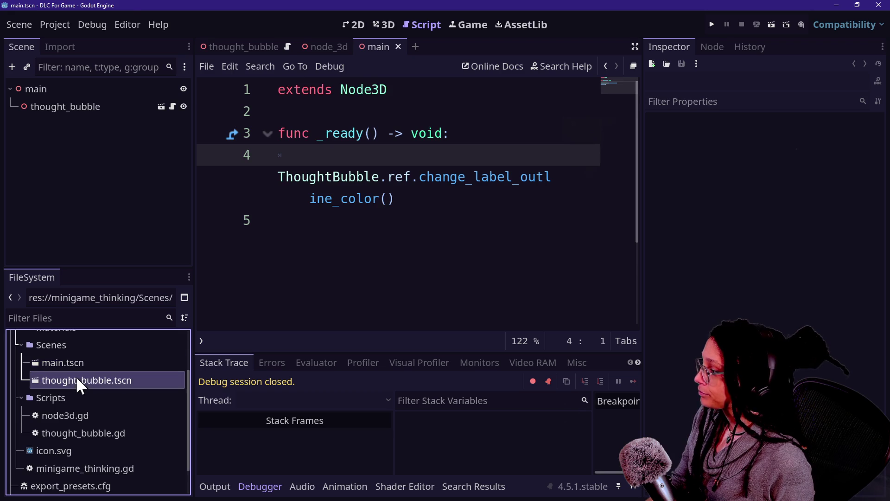
{"action": "double_click", "coordinate": [65, 366]}
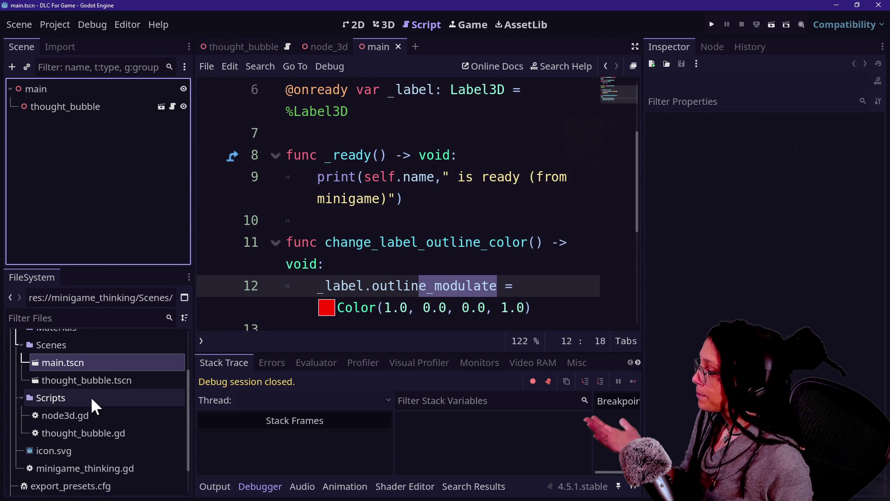
- Add a Node3D with node3d.gd to main, remove the extra nested copy, and save
{"action": "left_click", "coordinate": [100, 105]}
{"action": "left_click", "coordinate": [96, 90]}
{"action": "key", "text": "ctrl+v"}
{"action": "key", "text": "ctrl+v"}
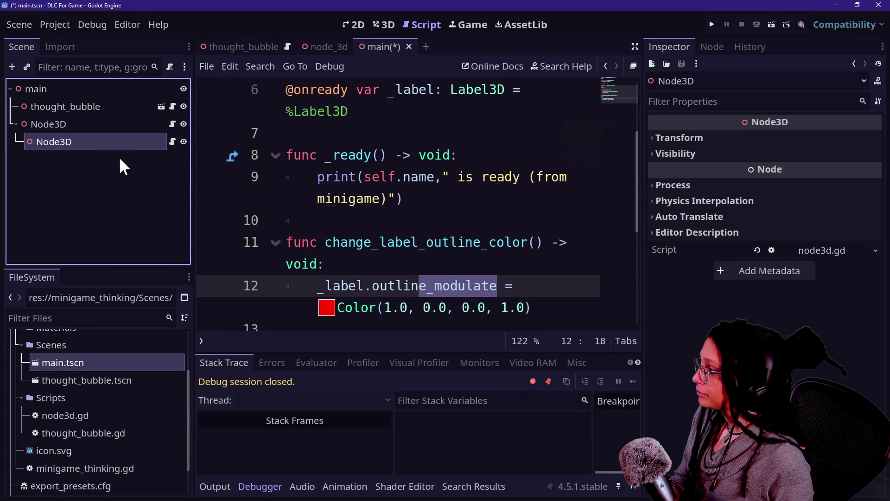
{"action": "key", "text": "Delete"}
{"action": "key", "text": "Return"}
{"action": "key", "text": "ctrl+s"}
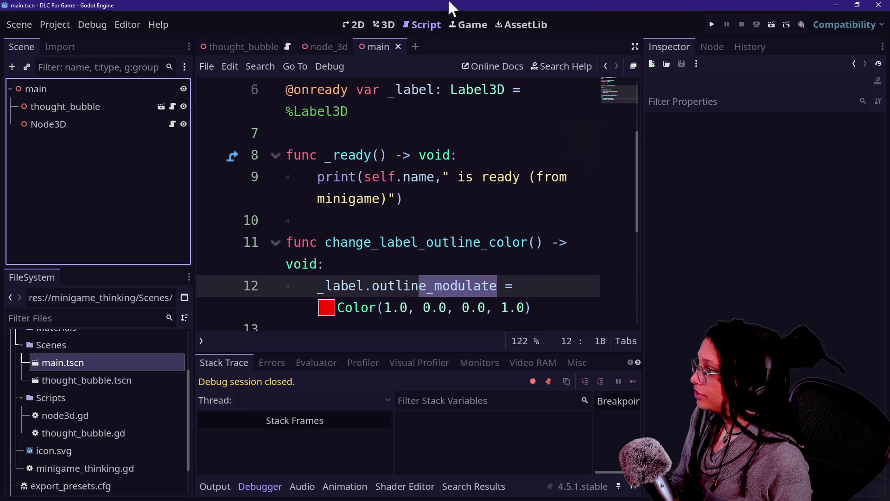
- Close the node_3d tab and delete node_3d.tscn from the project
{"action": "left_click", "coordinate": [338, 43]}
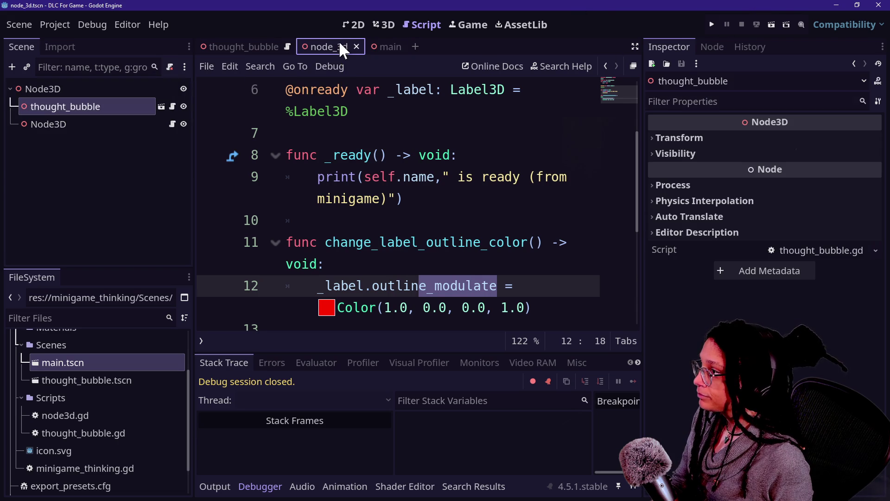
{"action": "left_click", "coordinate": [355, 49]}
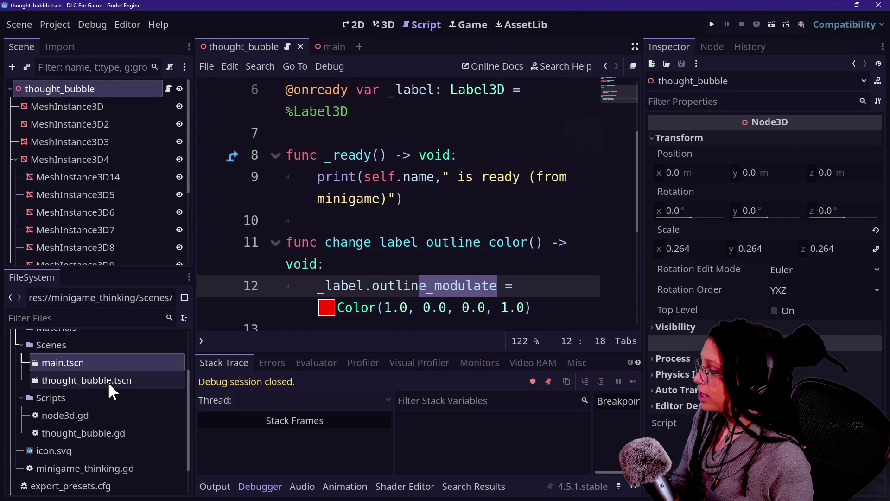
{"action": "scroll", "coordinate": [104, 399], "scroll_direction": "down", "scroll_amount": 2}
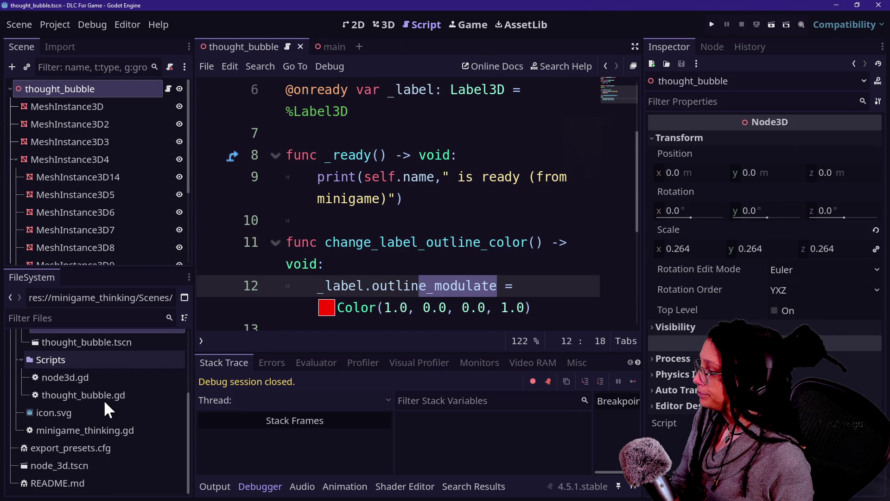
{"action": "left_click", "coordinate": [106, 458]}
{"action": "key", "text": "Delete"}
{"action": "key", "text": "Return"}
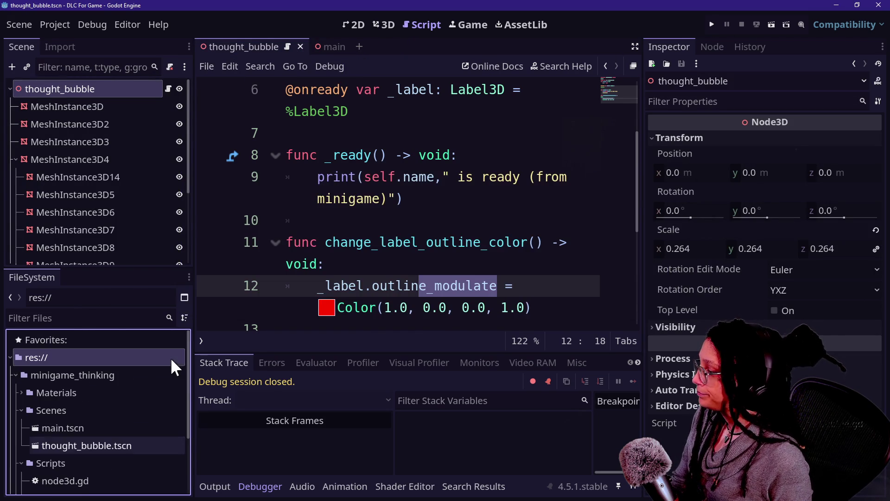
- Run main.tscn as the main scene, then stop the test and save
{"action": "left_click", "coordinate": [348, 111]}
{"action": "left_click", "coordinate": [330, 65]}
{"action": "left_click", "coordinate": [326, 47]}
{"action": "left_click", "coordinate": [717, 25]}
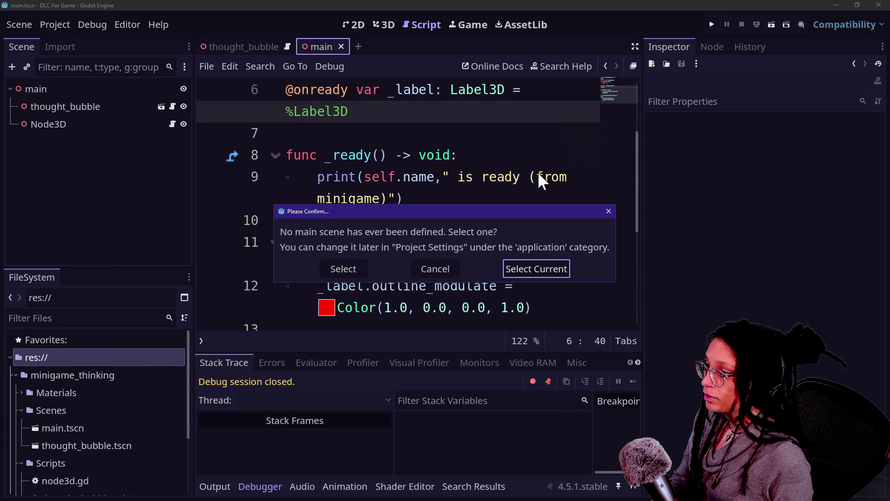
{"action": "left_click", "coordinate": [515, 272]}
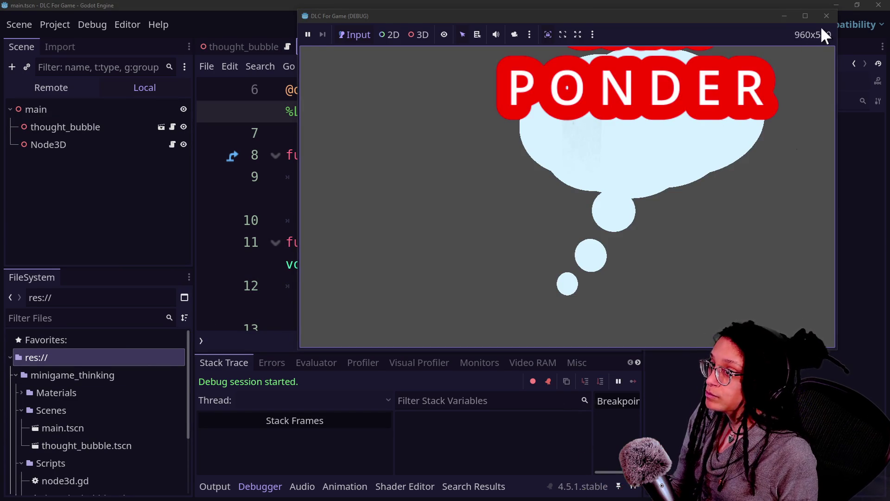
{"action": "left_click", "coordinate": [827, 16]}
{"action": "key", "text": "ctrl+s"}
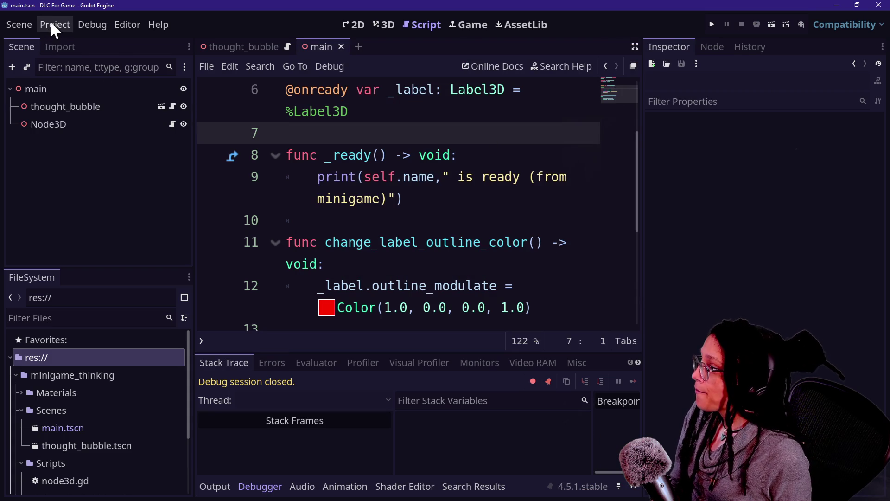
- Open the thought_bubble scene and preview its Camera3D view
{"action": "left_click", "coordinate": [163, 112]}
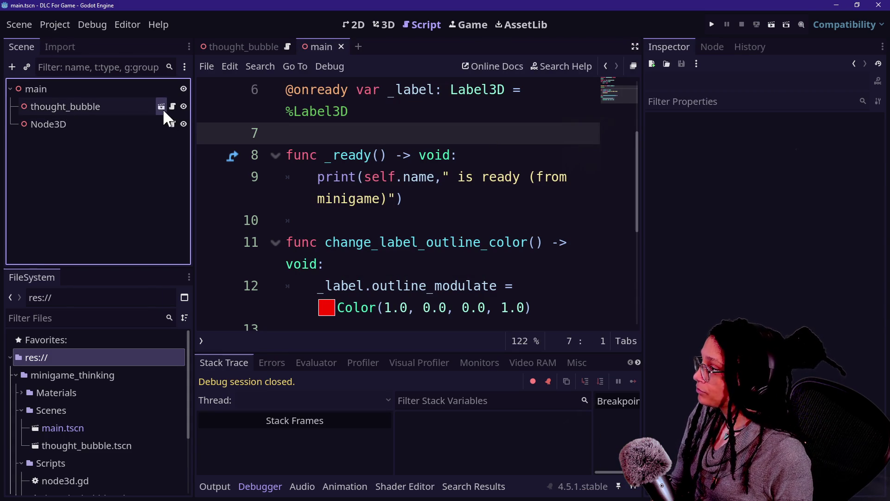
{"action": "left_click", "coordinate": [162, 106]}
{"action": "scroll", "coordinate": [130, 250], "scroll_direction": "down", "scroll_amount": 5}
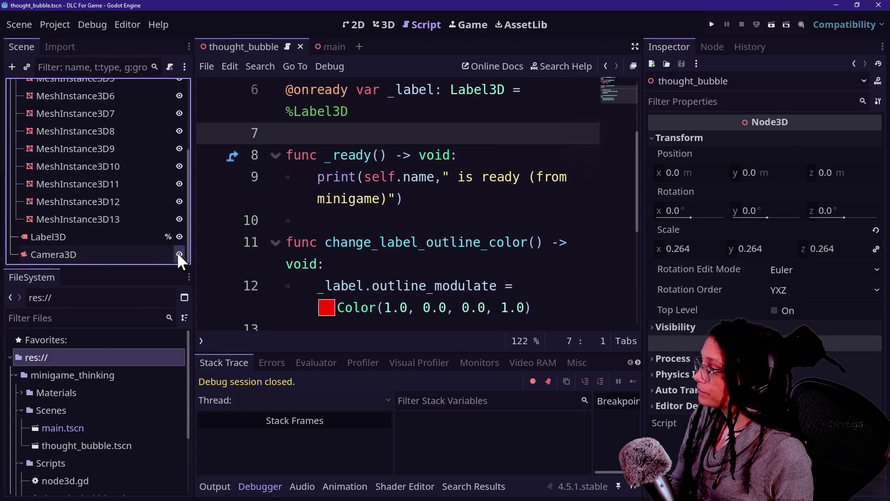
{"action": "left_click", "coordinate": [162, 254]}
- Export the project as minigame_thinking.pck, overwriting the existing pack
{"action": "left_click", "coordinate": [64, 21]}
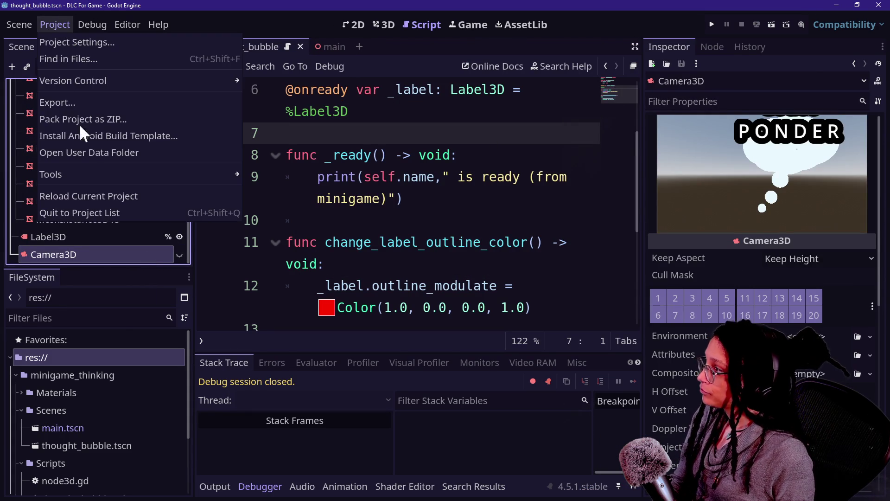
{"action": "left_click", "coordinate": [79, 104]}
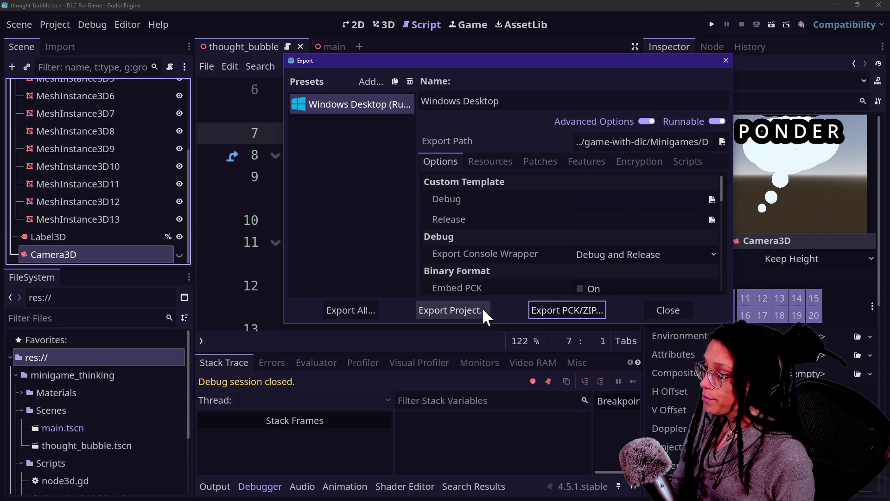
{"action": "left_click", "coordinate": [564, 308]}
{"action": "left_click", "coordinate": [369, 395]}
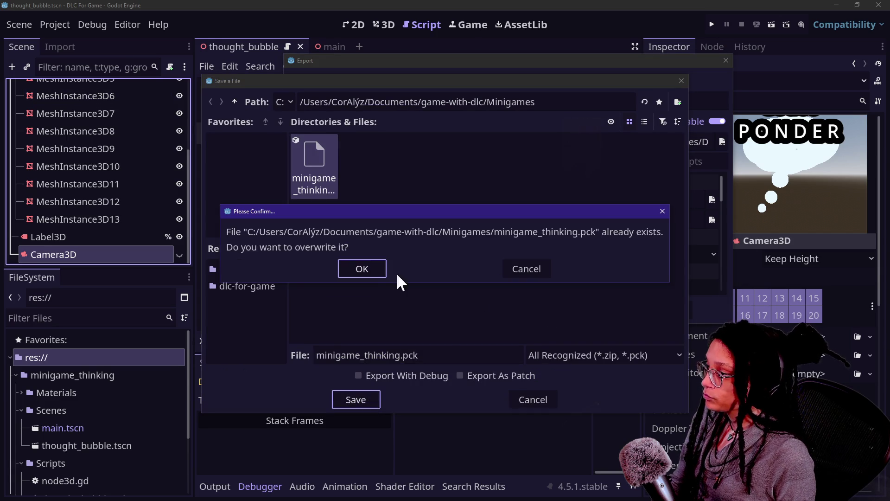
{"action": "left_click", "coordinate": [371, 269]}
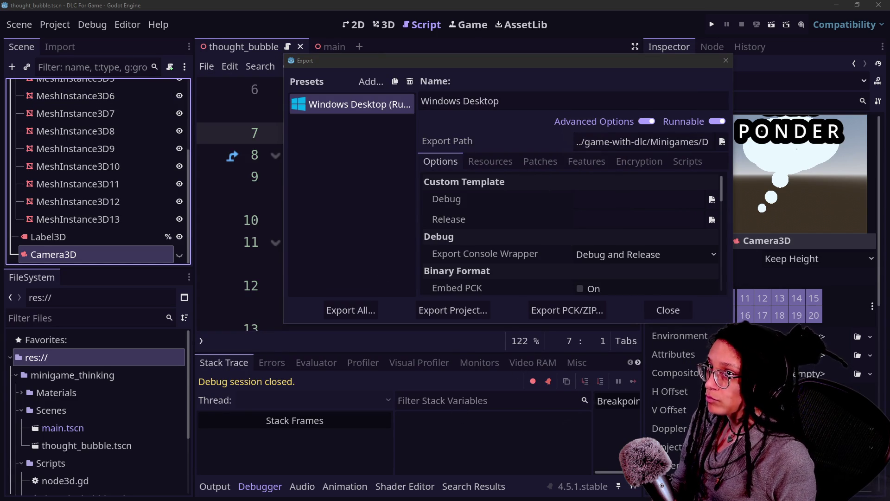
{"action": "left_click", "coordinate": [668, 310]}
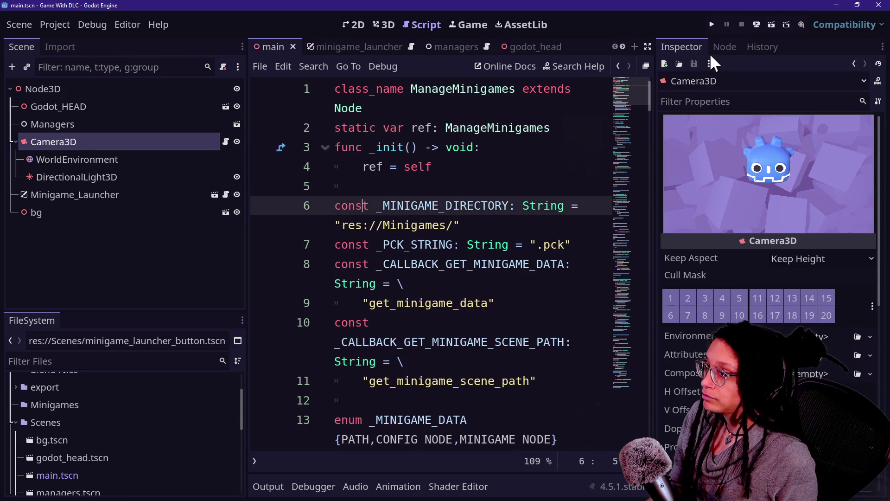
- Run the host game, load minigame_thinking to show PONDER, then switch to live chat
{"action": "left_click", "coordinate": [713, 24]}
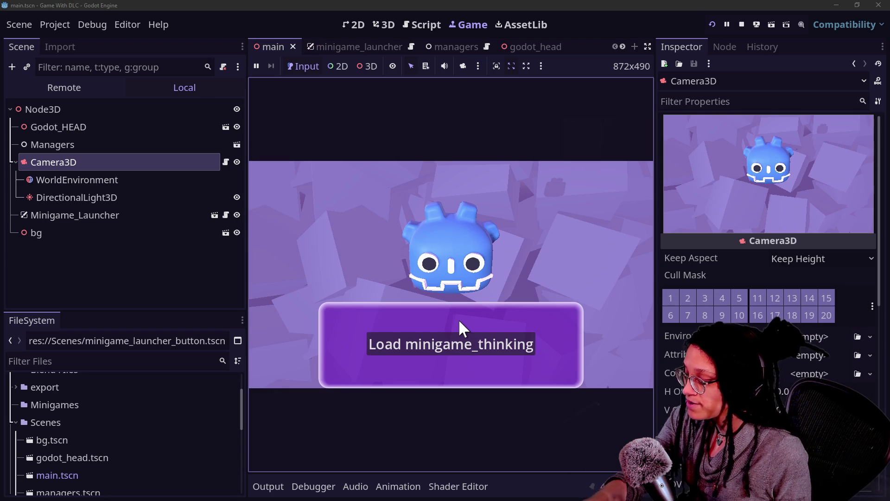
{"action": "left_click", "coordinate": [469, 345]}
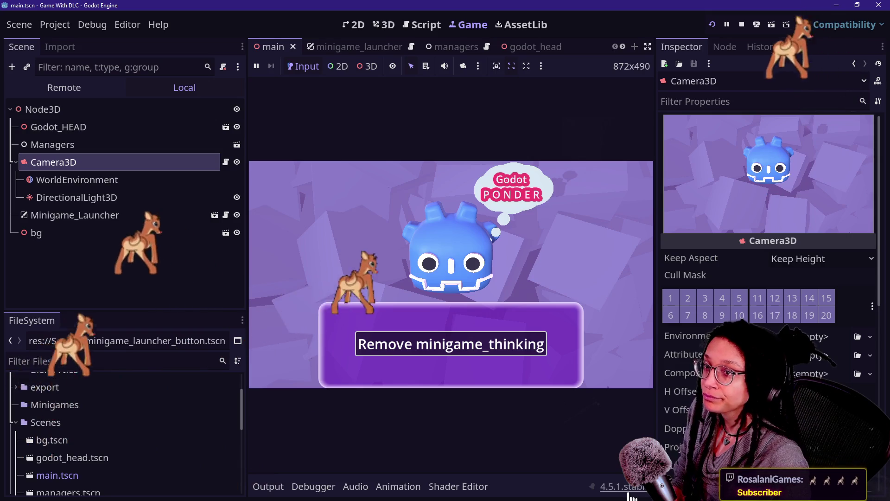
{"action": "key", "text": "alt+Tab"}
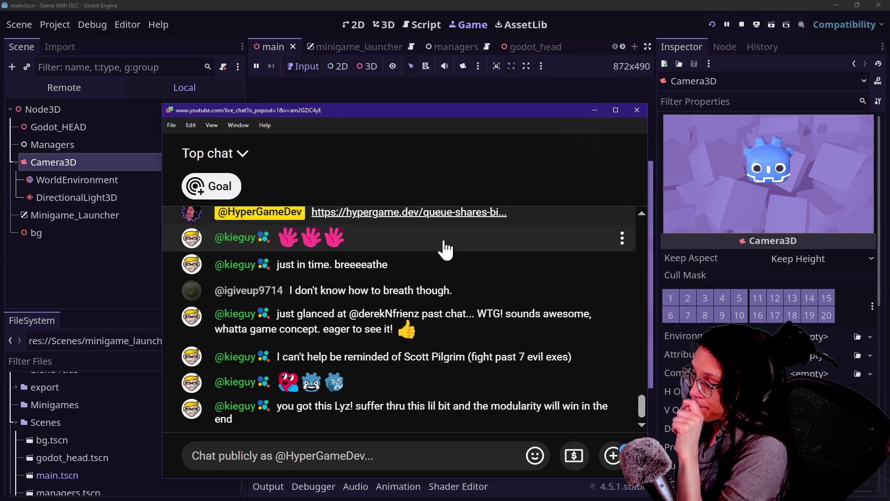
- Leave the live chat and bring the Godot editor back to the front
{"action": "left_click", "coordinate": [665, 12]}
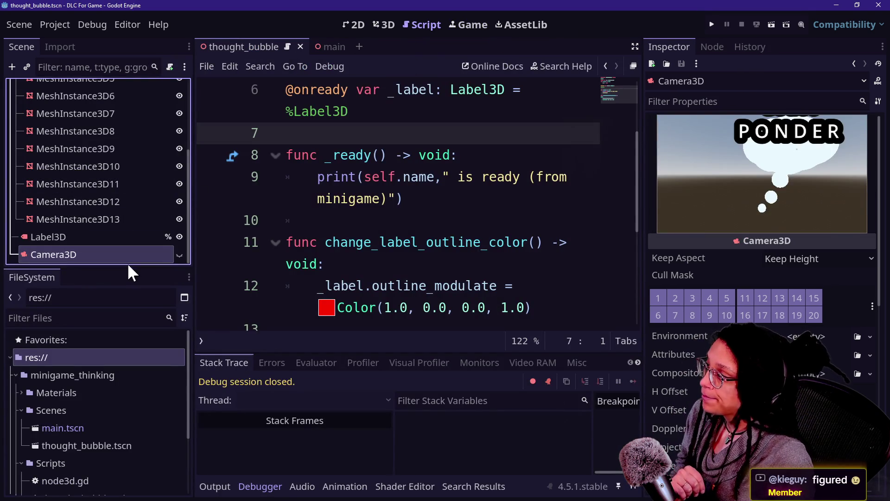
- In the minigame's main scene, compare the thought_bubble and Node3D scripts, reviewing _ready and the top lines
{"action": "scroll", "coordinate": [123, 241], "scroll_direction": "up", "scroll_amount": 5}
{"action": "left_click", "coordinate": [320, 47]}
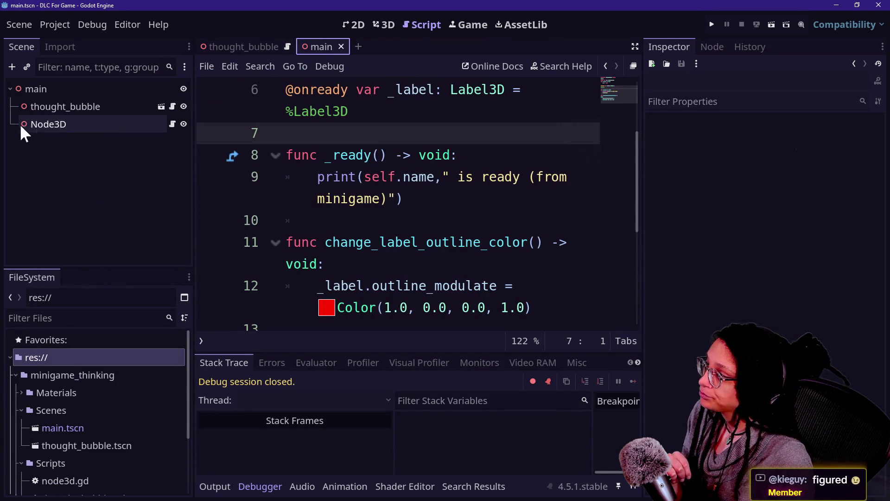
{"action": "left_click", "coordinate": [38, 124]}
{"action": "left_click", "coordinate": [73, 111]}
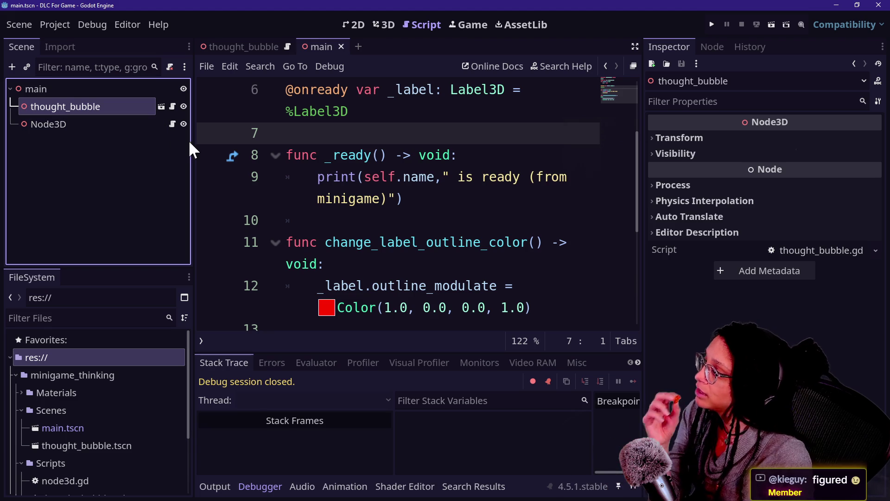
{"action": "left_click", "coordinate": [132, 124]}
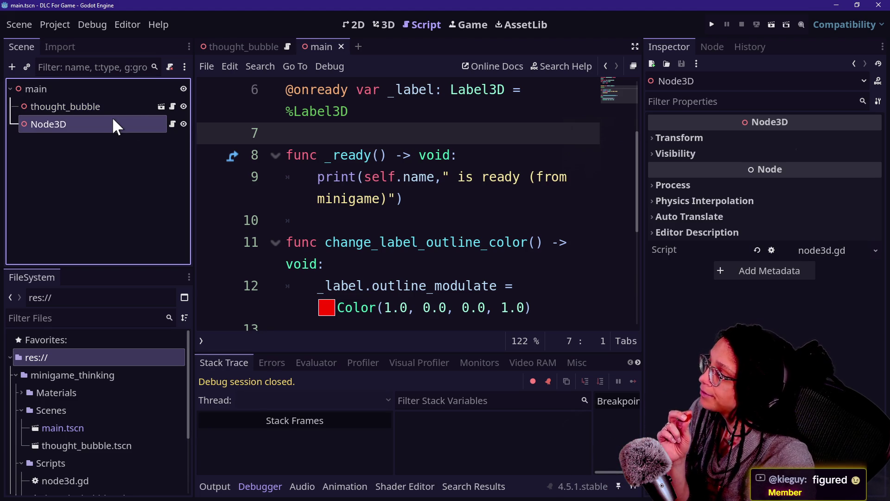
{"action": "left_click", "coordinate": [133, 106]}
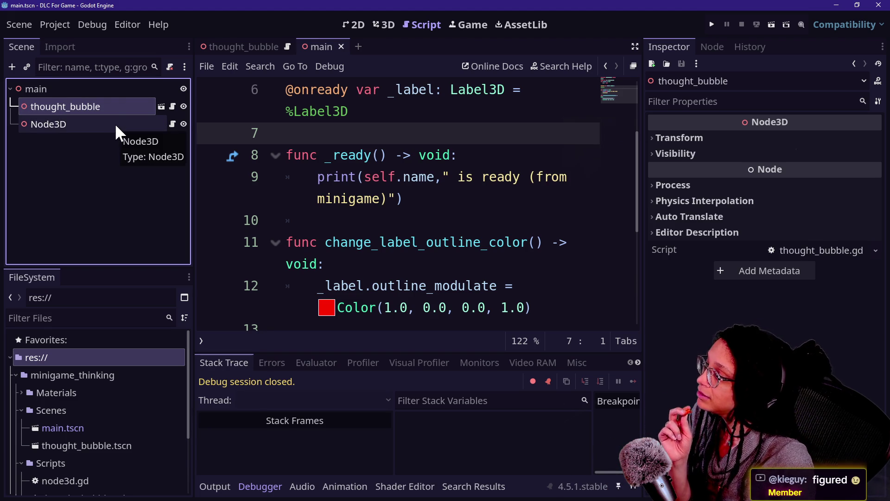
{"action": "mouse_move", "coordinate": [340, 147]}
{"action": "left_mouse_down"}
{"action": "mouse_move", "coordinate": [481, 278]}
{"action": "mouse_move", "coordinate": [445, 195]}
{"action": "mouse_move", "coordinate": [411, 177]}
{"action": "left_mouse_up"}
{"action": "left_click", "coordinate": [438, 301]}
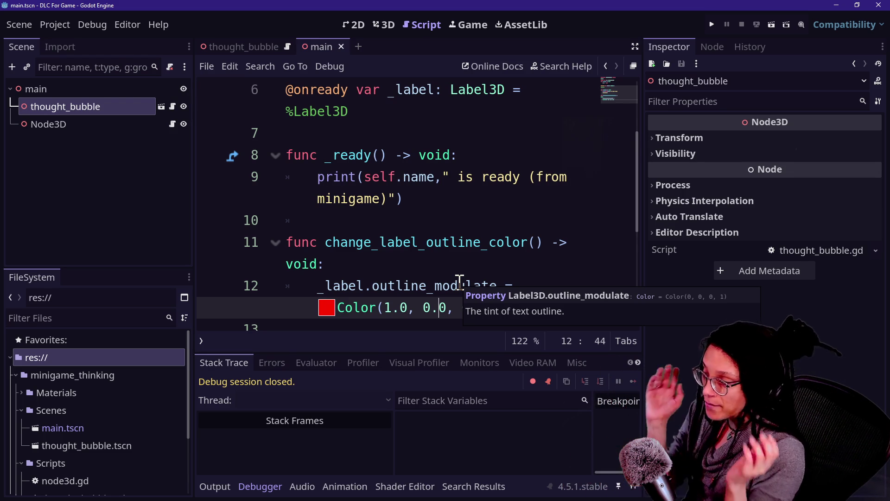
{"action": "scroll", "coordinate": [354, 110], "scroll_direction": "up", "scroll_amount": 3}
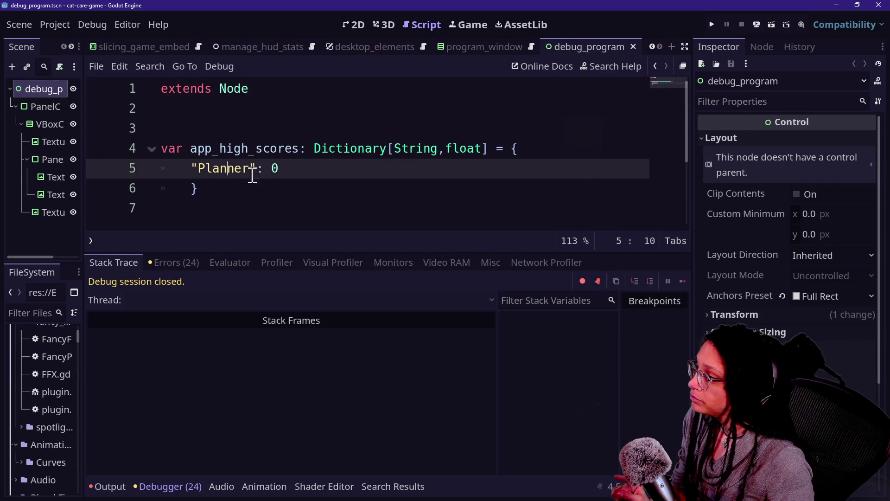
- Review the Planner entry in debug_program.gd and toggle the Output log with Alt+O
{"action": "left_click", "coordinate": [267, 155]}
{"action": "left_click", "coordinate": [331, 217]}
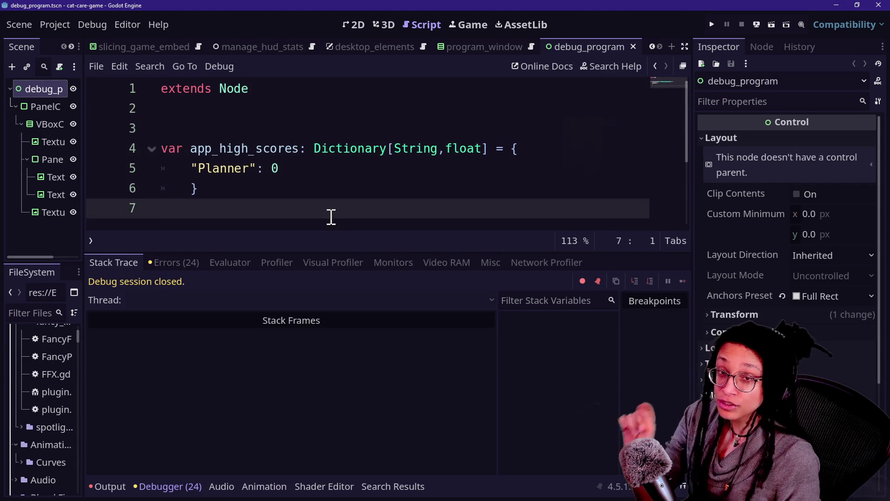
{"action": "left_click", "coordinate": [503, 175]}
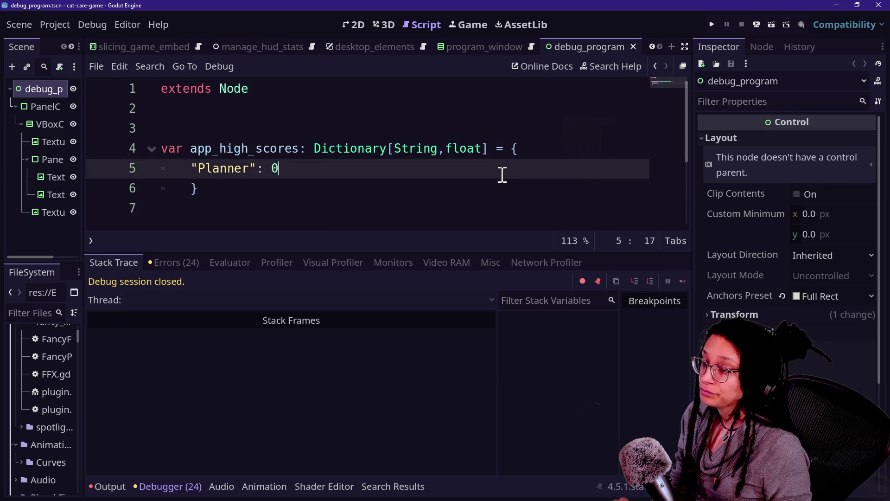
{"action": "key", "text": "alt+o"}
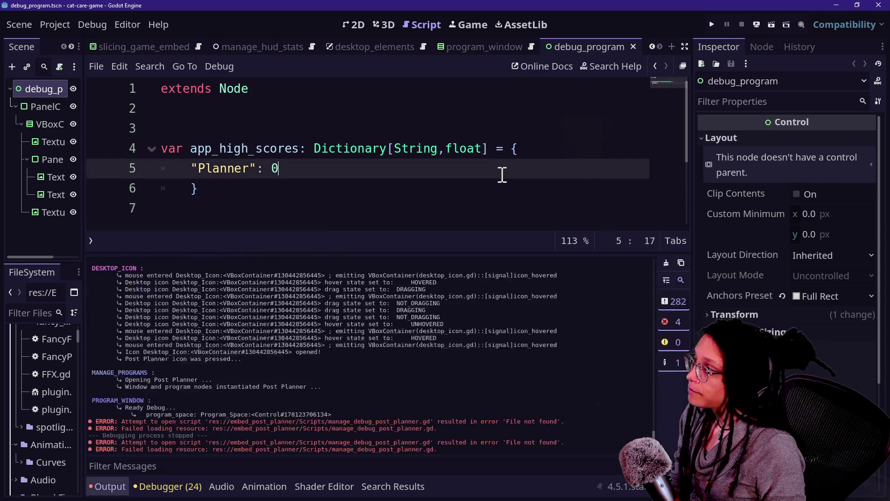
{"action": "key", "text": "alt+o"}
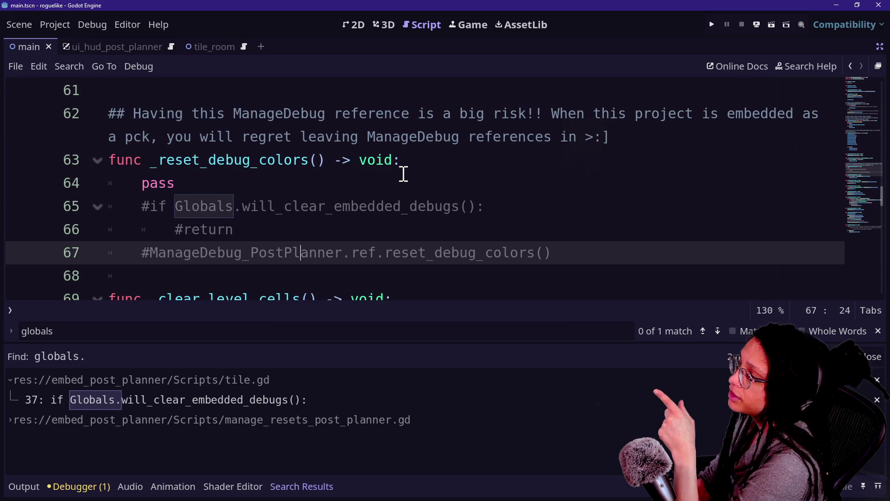
{"action": "scroll", "coordinate": [403, 174], "scroll_direction": "up", "scroll_amount": 20}
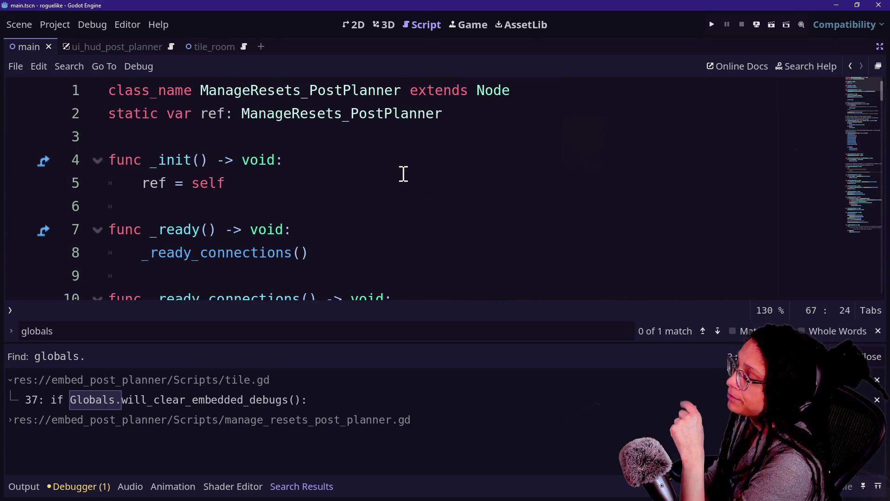
{"action": "key", "text": "alt+Tab"}
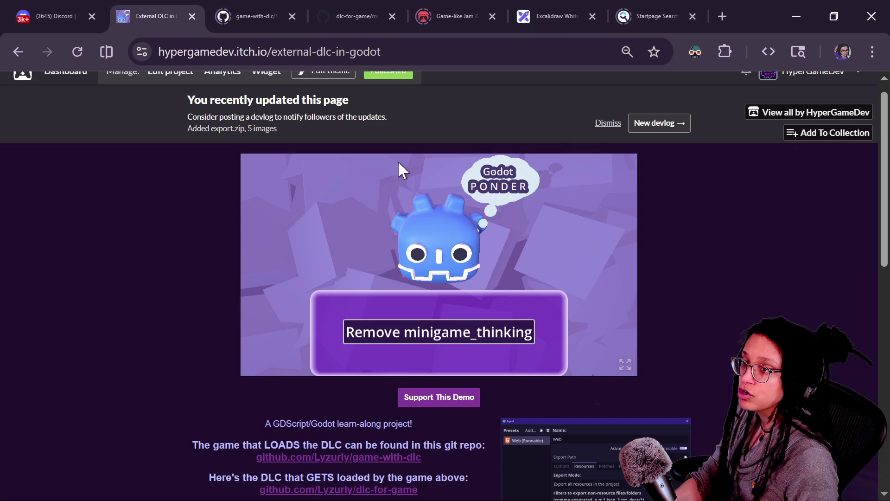
- In the Excalidraw diagram, resize the Roguelike minigame group and move it lower
{"action": "left_click", "coordinate": [556, 16]}
{"action": "mouse_move", "coordinate": [288, 338]}
{"action": "left_mouse_down"}
{"action": "mouse_move", "coordinate": [666, 390]}
{"action": "mouse_move", "coordinate": [889, 327]}
{"action": "left_mouse_up"}
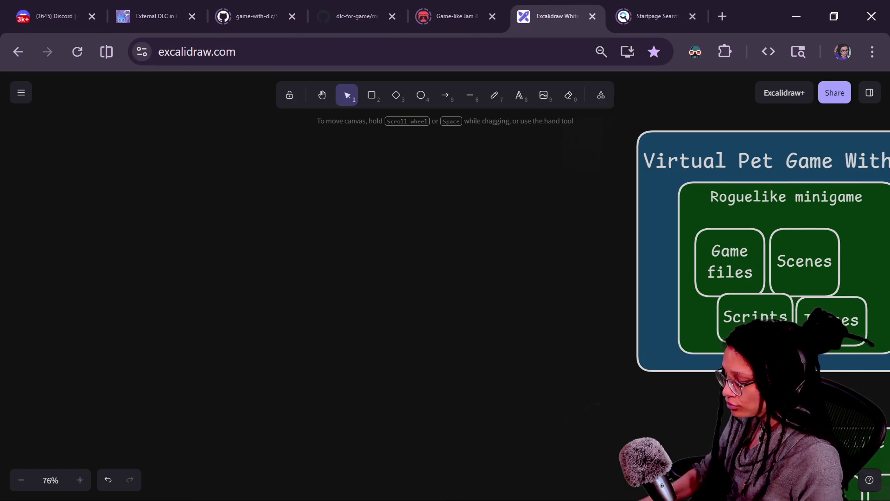
{"action": "mouse_move", "coordinate": [602, 347]}
{"action": "left_mouse_down"}
{"action": "mouse_move", "coordinate": [427, 344]}
{"action": "mouse_move", "coordinate": [136, 376]}
{"action": "left_mouse_up"}
{"action": "left_click", "coordinate": [334, 204]}
{"action": "left_click_drag", "start_coordinate": [334, 204], "coordinate": [342, 200]}
{"action": "scroll", "coordinate": [406, 308], "scroll_direction": "down", "scroll_amount": 5}
{"action": "mouse_move", "coordinate": [524, 280]}
{"action": "left_mouse_down"}
{"action": "mouse_move", "coordinate": [563, 329]}
{"action": "mouse_move", "coordinate": [378, 321]}
{"action": "mouse_move", "coordinate": [481, 222]}
{"action": "mouse_move", "coordinate": [479, 265]}
{"action": "left_mouse_up"}
{"action": "mouse_move", "coordinate": [462, 333]}
{"action": "left_mouse_down"}
{"action": "mouse_move", "coordinate": [461, 364]}
{"action": "mouse_move", "coordinate": [459, 312]}
{"action": "left_mouse_up"}
{"action": "left_click", "coordinate": [477, 352]}
{"action": "left_click", "coordinate": [474, 248]}
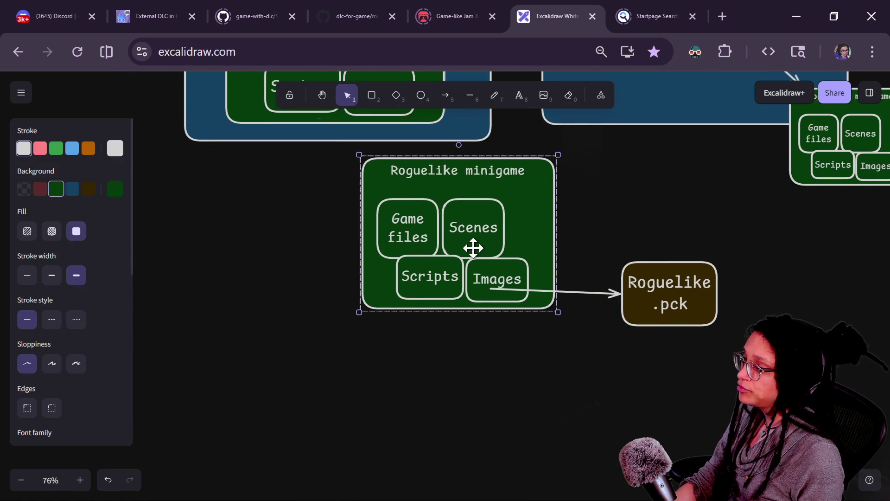
{"action": "left_click_drag", "start_coordinate": [423, 167], "coordinate": [412, 201]}
{"action": "left_click", "coordinate": [365, 347]}
- Copy the Scripts box below the other boxes and relabel it 'DEBUG MANAGER'
{"action": "left_click", "coordinate": [377, 343]}
{"action": "key", "text": "ctrl+z"}
{"action": "left_click", "coordinate": [425, 310]}
{"action": "left_click_drag", "start_coordinate": [425, 310], "coordinate": [440, 369]}
{"action": "double_click", "coordinate": [439, 368]}
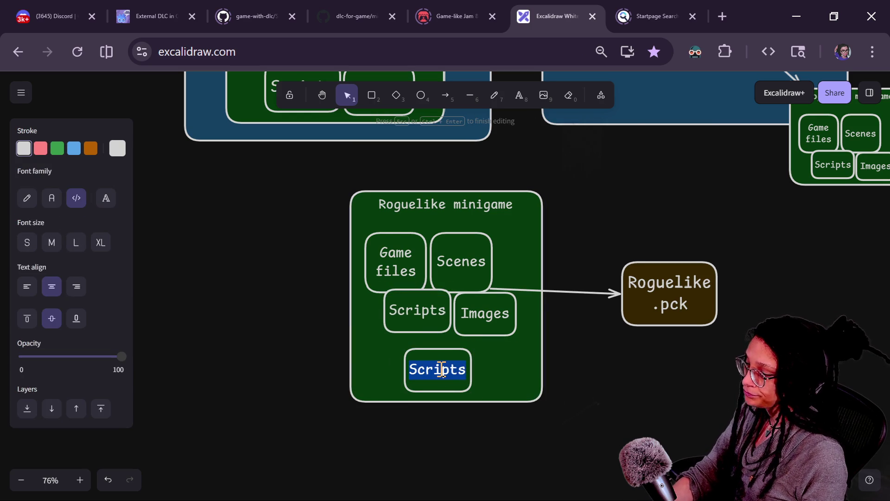
{"action": "type", "text": "DEBUG Sc"}
{"action": "key", "text": "BackSpace"}
{"action": "key", "text": "BackSpace"}
{"action": "type", "text": "NODE"}
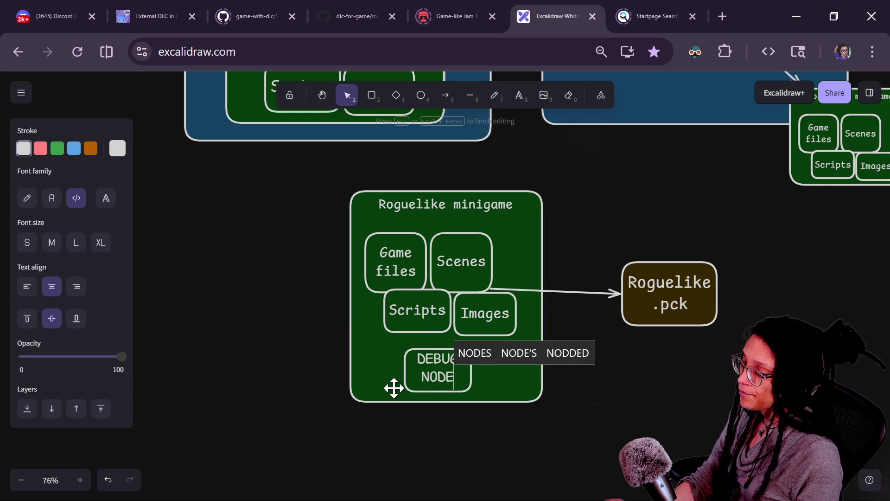
{"action": "key", "text": "BackSpace"}
{"action": "key", "text": "BackSpace"}
{"action": "key", "text": "BackSpace"}
{"action": "type", "text": "MANAGER"}
{"action": "left_click", "coordinate": [354, 423]}
- Give the DEBUG MANAGER box a dark red background and nudge it into place
{"action": "left_click", "coordinate": [433, 363]}
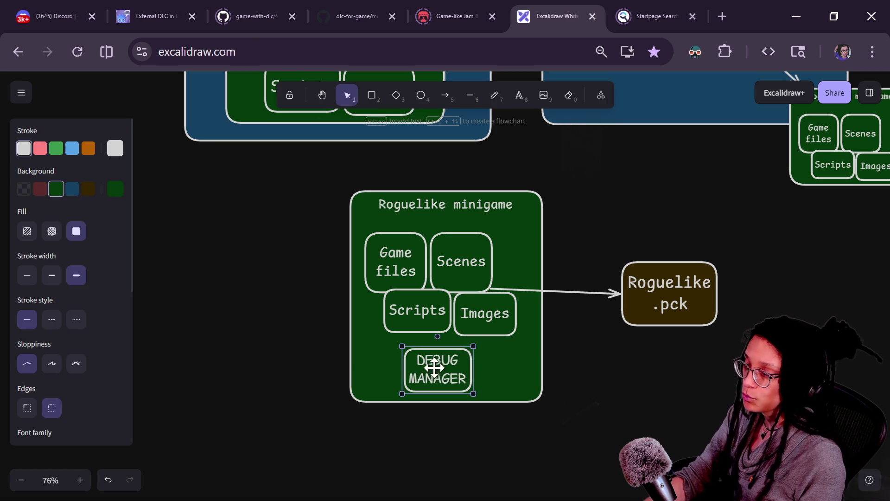
{"action": "left_click", "coordinate": [40, 189]}
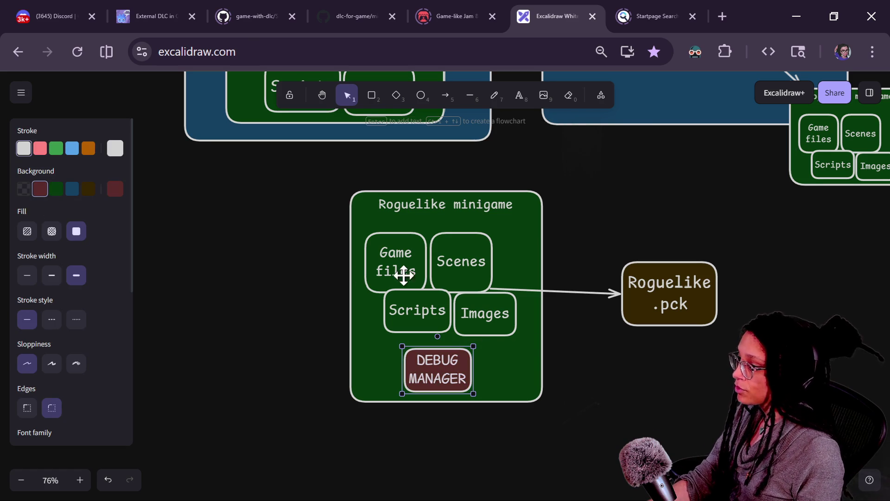
{"action": "mouse_move", "coordinate": [462, 376]}
{"action": "left_mouse_down"}
{"action": "mouse_move", "coordinate": [512, 346]}
{"action": "mouse_move", "coordinate": [465, 379]}
{"action": "mouse_move", "coordinate": [480, 350]}
{"action": "mouse_move", "coordinate": [501, 341]}
{"action": "mouse_move", "coordinate": [481, 349]}
{"action": "mouse_move", "coordinate": [488, 350]}
{"action": "left_mouse_up"}
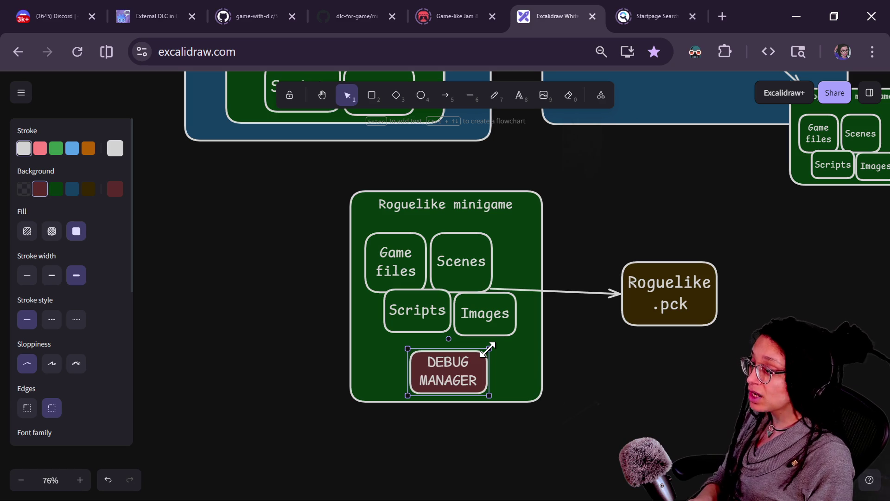
- Move the Virtual Pet title up, stretch the blue frame around the minigame group, and nudge DEBUG MANAGER up
{"action": "left_click", "coordinate": [318, 310]}
{"action": "scroll", "coordinate": [311, 361], "scroll_direction": "up", "scroll_amount": 5}
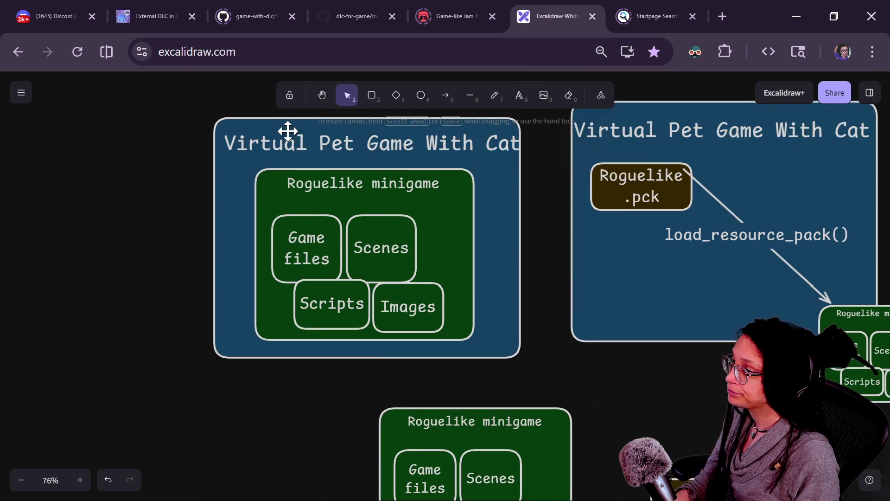
{"action": "left_click", "coordinate": [254, 135]}
{"action": "mouse_move", "coordinate": [255, 135]}
{"action": "left_mouse_down"}
{"action": "mouse_move", "coordinate": [238, 159]}
{"action": "mouse_move", "coordinate": [229, 120]}
{"action": "left_mouse_up"}
{"action": "mouse_move", "coordinate": [241, 205]}
{"action": "left_mouse_down"}
{"action": "mouse_move", "coordinate": [183, 200]}
{"action": "mouse_move", "coordinate": [303, 286]}
{"action": "left_mouse_up"}
{"action": "left_click", "coordinate": [285, 437]}
{"action": "scroll", "coordinate": [218, 278], "scroll_direction": "down", "scroll_amount": 5}
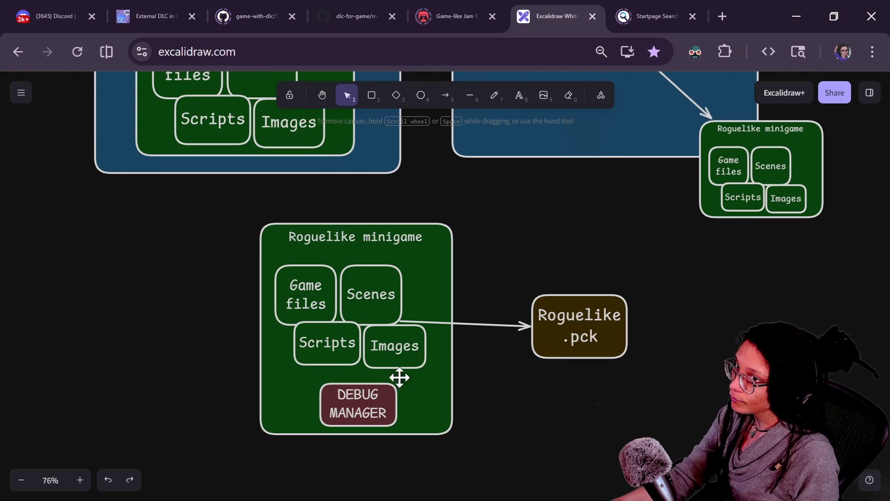
{"action": "left_click_drag", "start_coordinate": [373, 398], "coordinate": [370, 395]}
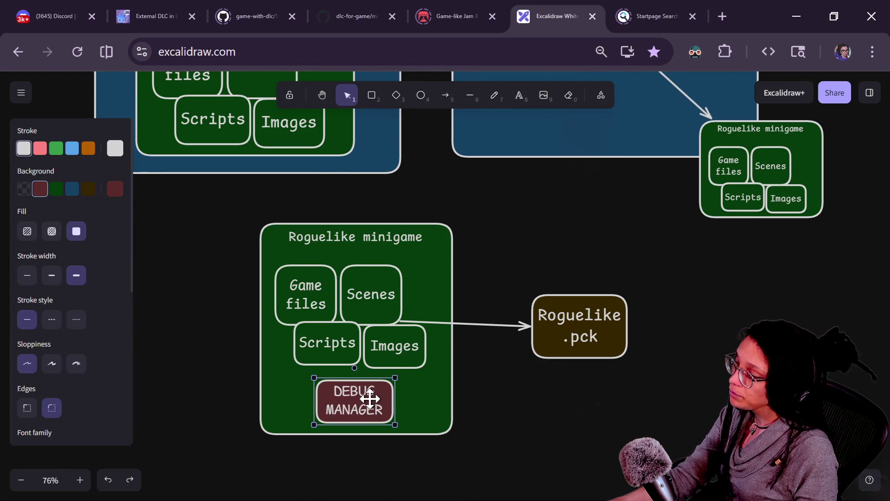
{"action": "mouse_move", "coordinate": [523, 397]}
{"action": "left_mouse_down"}
{"action": "mouse_move", "coordinate": [592, 328]}
{"action": "mouse_move", "coordinate": [662, 394]}
{"action": "mouse_move", "coordinate": [672, 421]}
{"action": "left_mouse_up"}
- Draw a transparent box left of the minigame group labelled 'Globals Autoload'
{"action": "left_click", "coordinate": [371, 95]}
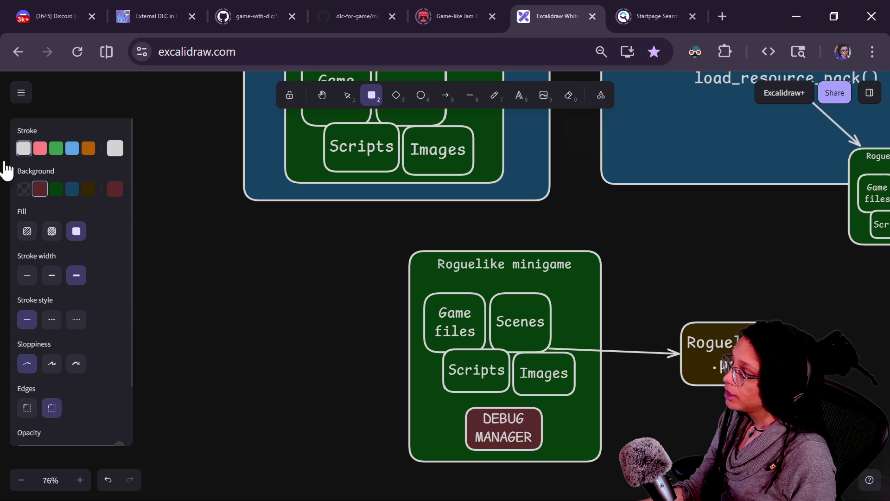
{"action": "left_click", "coordinate": [24, 189]}
{"action": "mouse_move", "coordinate": [150, 251]}
{"action": "left_mouse_down"}
{"action": "mouse_move", "coordinate": [370, 350]}
{"action": "mouse_move", "coordinate": [371, 361]}
{"action": "left_mouse_up"}
{"action": "key", "text": "Escape"}
{"action": "left_click", "coordinate": [265, 252]}
{"action": "key", "text": "Return"}
{"action": "type", "text": "Globals AUto"}
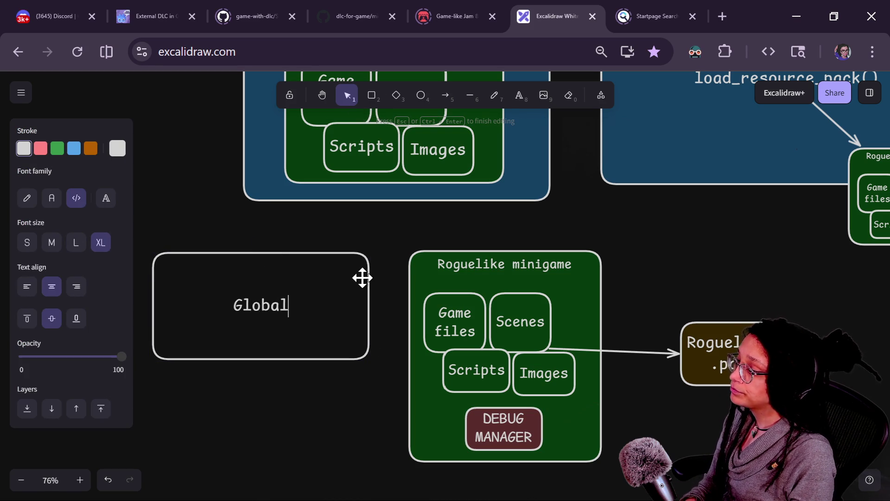
{"action": "key", "text": "BackSpace"}
{"action": "key", "text": "BackSpace"}
{"action": "key", "text": "BackSpace"}
{"action": "type", "text": "utoload"}
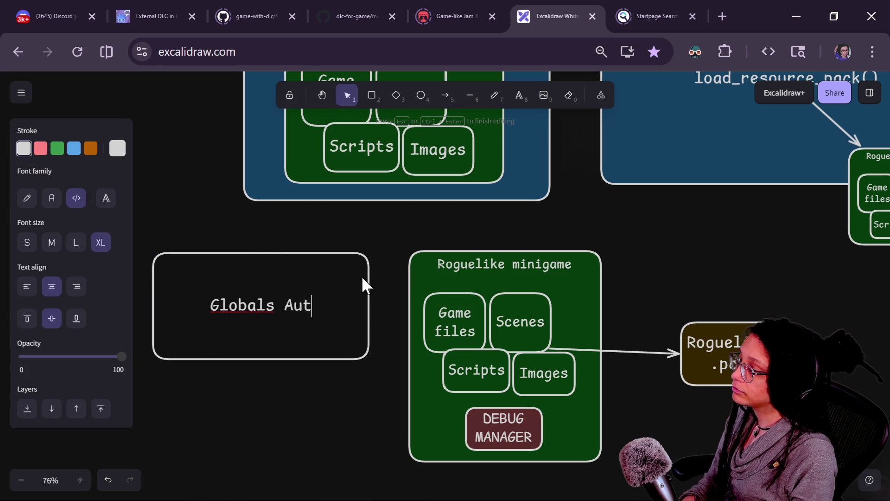
{"action": "left_click", "coordinate": [302, 311]}
{"action": "left_click_drag", "start_coordinate": [299, 309], "coordinate": [289, 337]}
- Draw an arrow from Globals Autoload to the minigame group and label it FALSE
{"action": "left_click", "coordinate": [443, 96]}
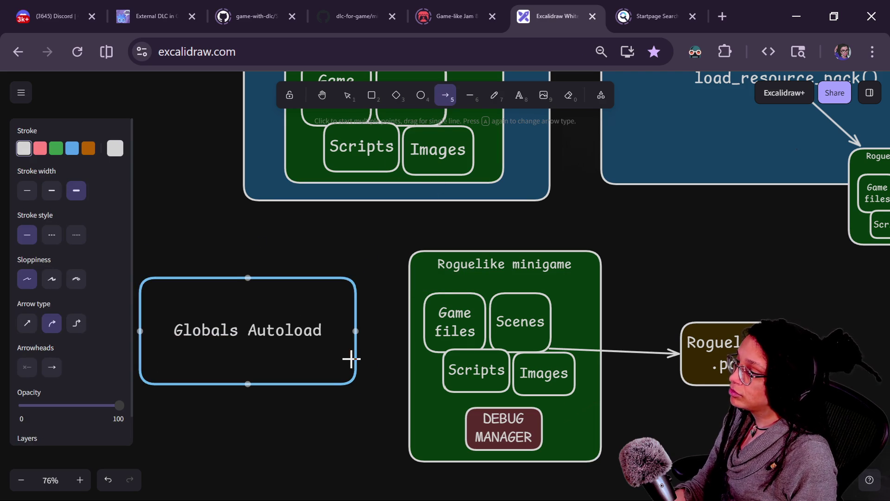
{"action": "left_click_drag", "start_coordinate": [358, 346], "coordinate": [415, 336]}
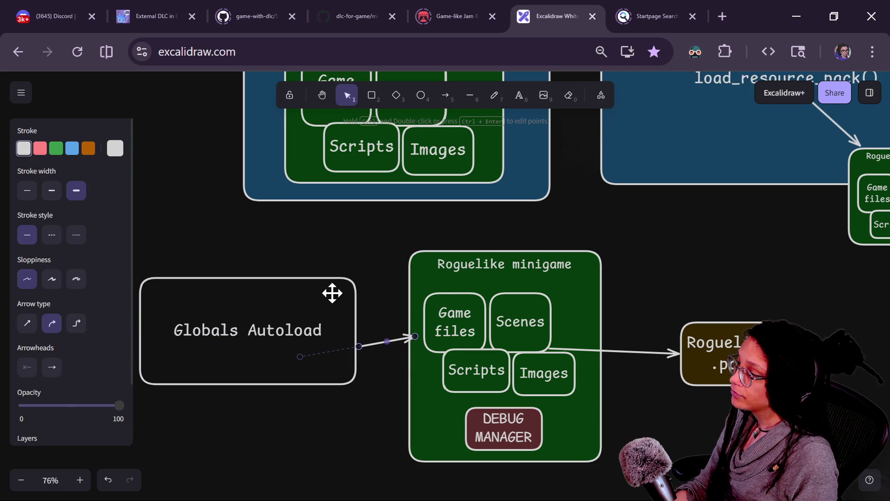
{"action": "left_click_drag", "start_coordinate": [333, 294], "coordinate": [304, 292]}
{"action": "double_click", "coordinate": [380, 340]}
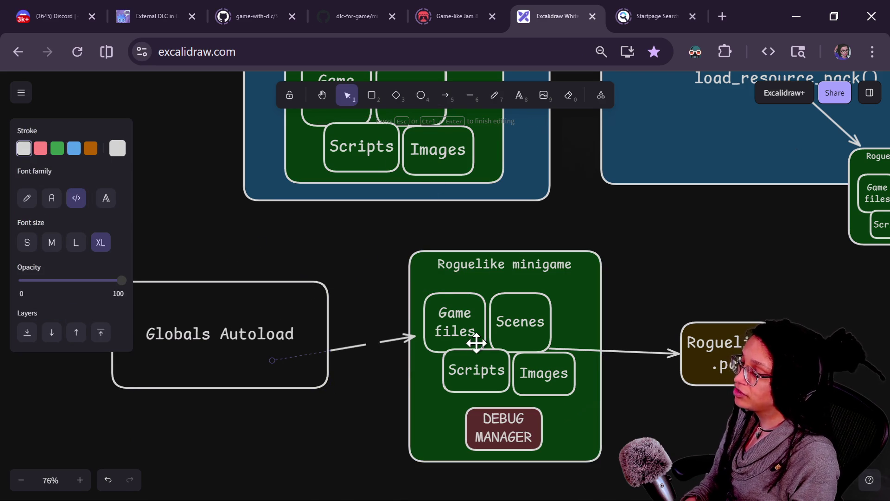
{"action": "type", "text": "FALSE"}
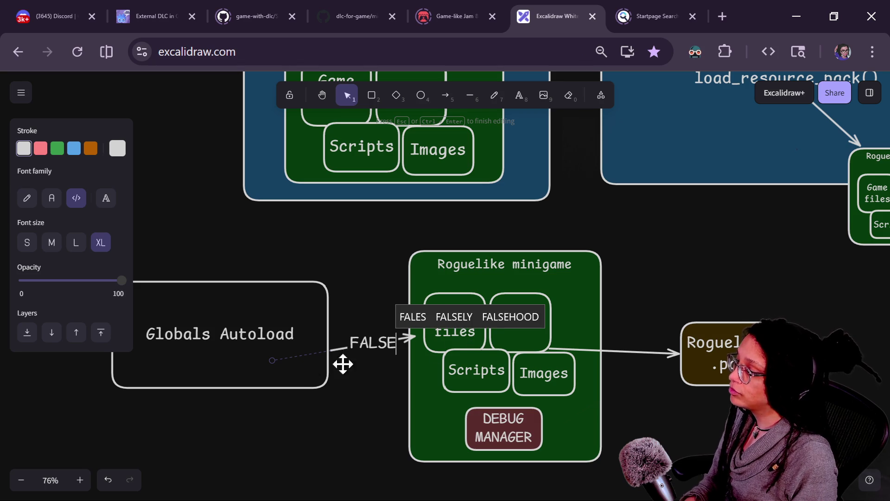
{"action": "left_click", "coordinate": [281, 276]}
{"action": "left_click_drag", "start_coordinate": [280, 276], "coordinate": [197, 244]}
- Expand the arrow's label to 'destroy_debug: FALSE'
{"action": "left_click", "coordinate": [315, 330]}
{"action": "double_click", "coordinate": [317, 327]}
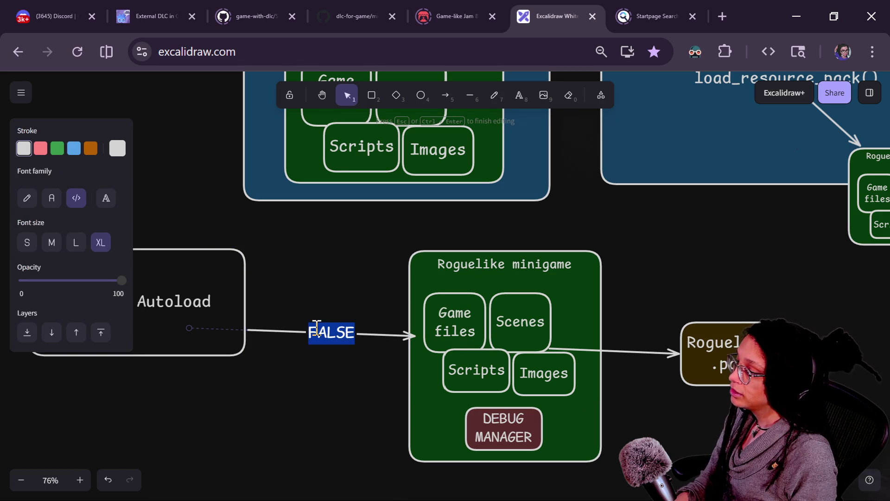
{"action": "type", "text": "flag"}
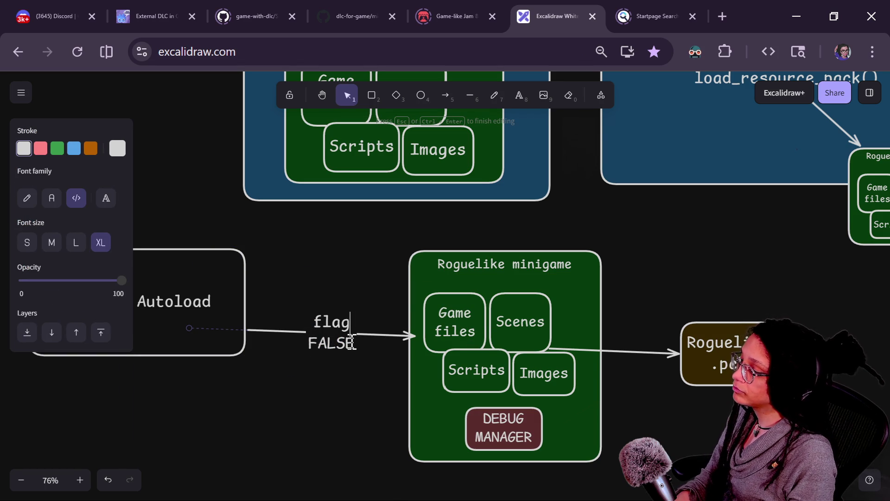
{"action": "type", "text": ": destro deb"}
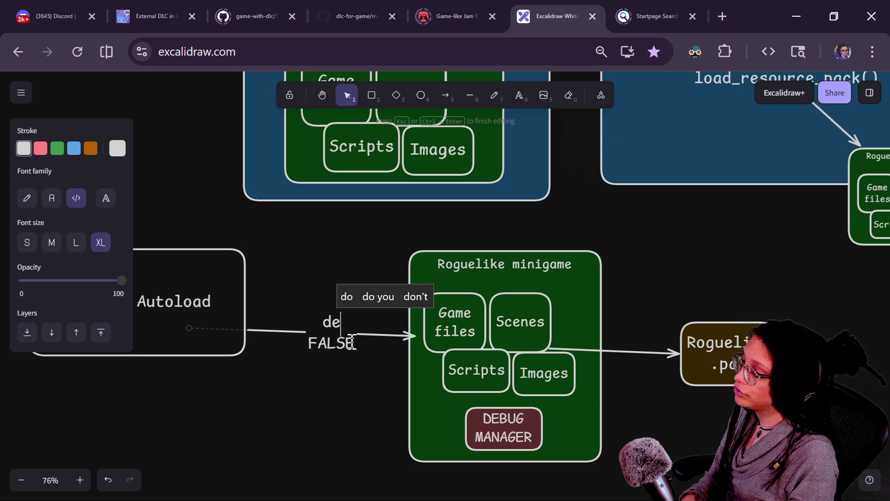
{"action": "key", "text": "BackSpace"}
{"action": "key", "text": "BackSpace"}
{"action": "key", "text": "BackSpace"}
{"action": "type", "text": "y"}
{"action": "key", "text": "BackSpace"}
{"action": "type", "text": "y_debug:"}
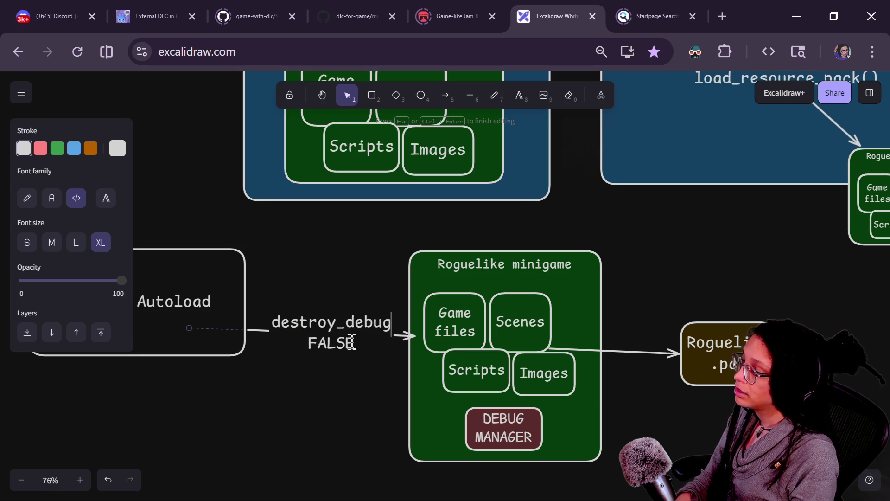
{"action": "left_click", "coordinate": [239, 377]}
- Draw a second arrow from Globals Autoload to the Virtual Pet frame
{"action": "left_click", "coordinate": [207, 301]}
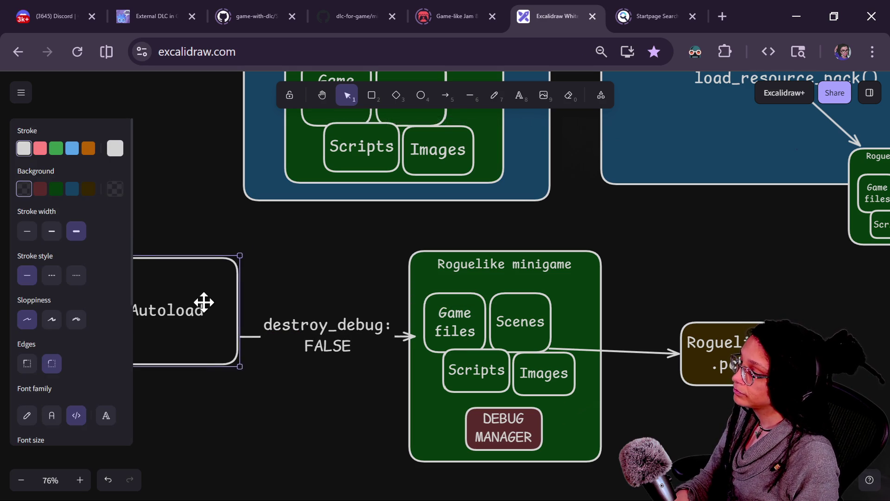
{"action": "scroll", "coordinate": [441, 255], "scroll_direction": "left", "scroll_amount": 5}
{"action": "left_click_drag", "start_coordinate": [278, 286], "coordinate": [258, 298]}
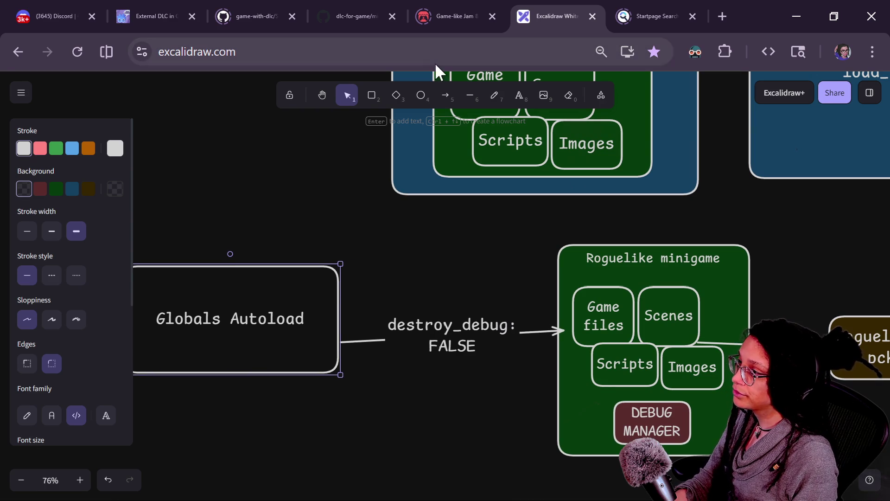
{"action": "left_click", "coordinate": [446, 97]}
{"action": "mouse_move", "coordinate": [301, 267]}
{"action": "left_mouse_down"}
{"action": "mouse_move", "coordinate": [428, 159]}
{"action": "mouse_move", "coordinate": [392, 175]}
{"action": "left_mouse_up"}
{"action": "mouse_move", "coordinate": [419, 248]}
{"action": "left_mouse_down"}
{"action": "mouse_move", "coordinate": [433, 410]}
{"action": "mouse_move", "coordinate": [430, 314]}
{"action": "left_mouse_up"}
{"action": "scroll", "coordinate": [436, 312], "scroll_direction": "down", "scroll_amount": 1}
{"action": "left_click_drag", "start_coordinate": [405, 248], "coordinate": [329, 257]}
- Undo the stray endpoint move, label the upper arrow 'destroy_debug: TRUE', and nudge the blue frame
{"action": "key", "text": "ctrl+z"}
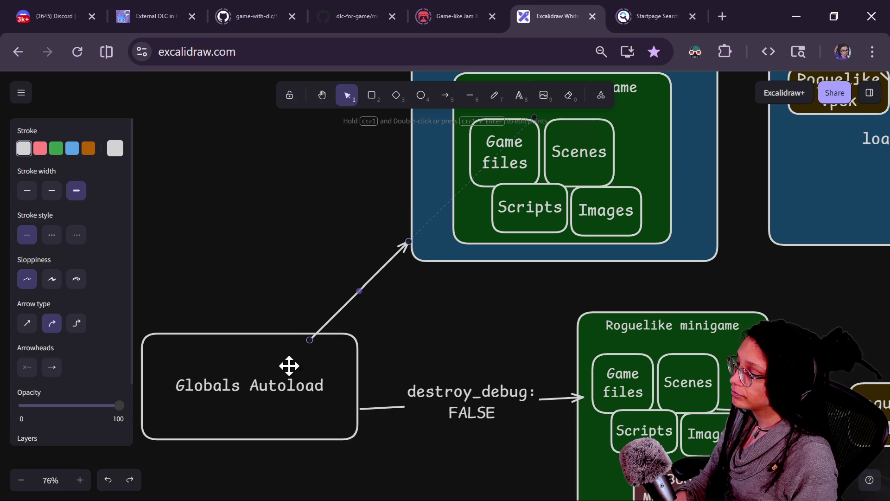
{"action": "double_click", "coordinate": [367, 284]}
{"action": "type", "text": "Dest"}
{"action": "key", "text": "BackSpace"}
{"action": "key", "text": "BackSpace"}
{"action": "key", "text": "BackSpace"}
{"action": "key", "text": "BackSpace"}
{"action": "type", "text": "destroy"}
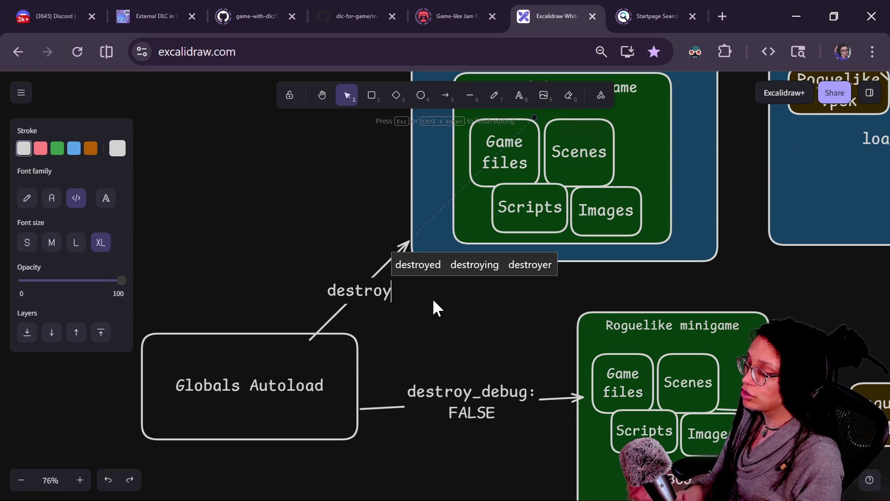
{"action": "type", "text": "_debug:"}
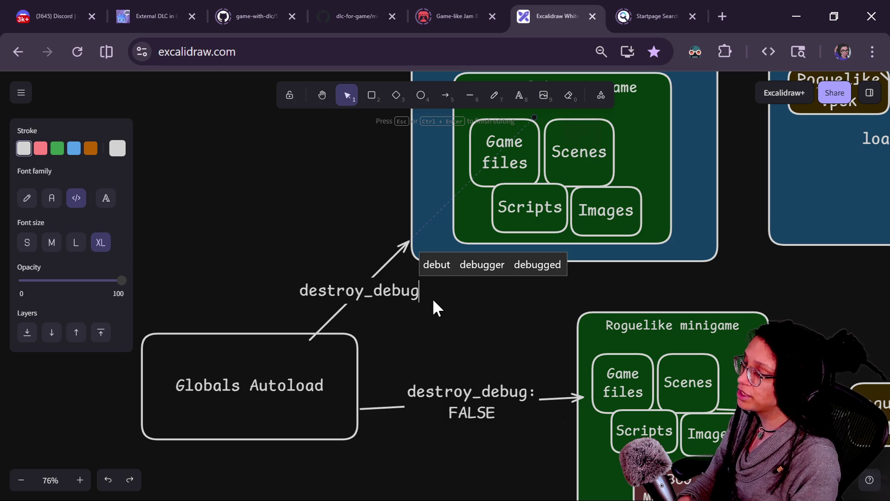
{"action": "type", "text": ": TRUE"}
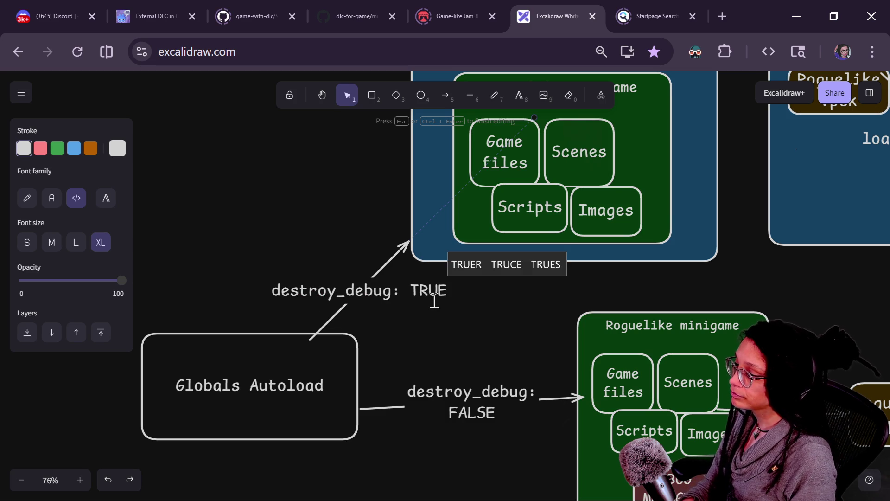
{"action": "left_click", "coordinate": [400, 333]}
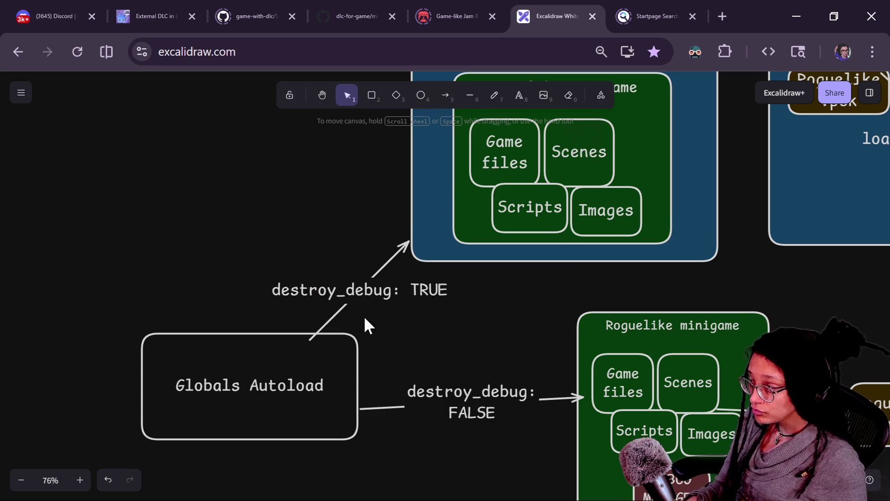
{"action": "mouse_move", "coordinate": [424, 147]}
{"action": "left_mouse_down"}
{"action": "mouse_move", "coordinate": [397, 181]}
{"action": "mouse_move", "coordinate": [425, 155]}
{"action": "left_mouse_up"}
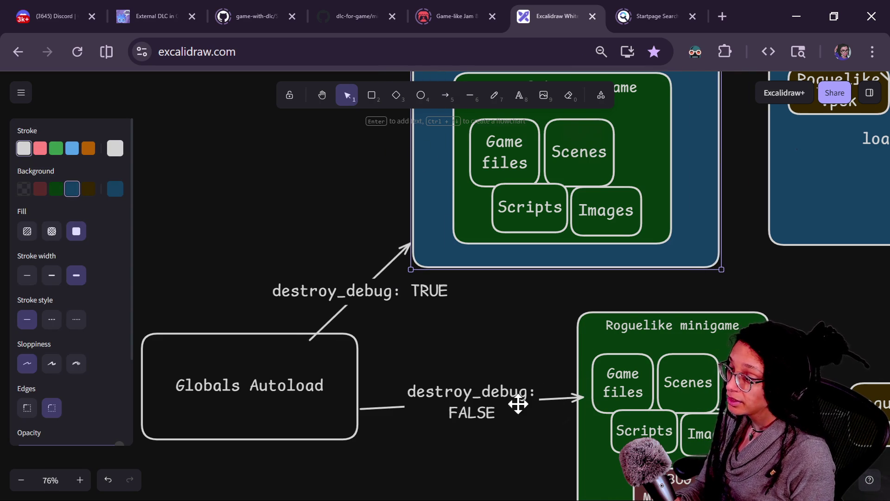
{"action": "scroll", "coordinate": [494, 343], "scroll_direction": "down", "scroll_amount": 3}
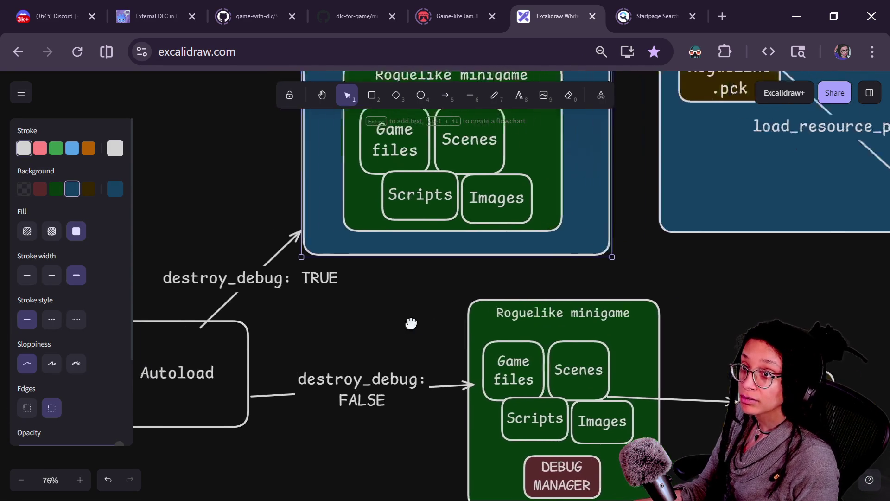
- Pan and zoom around the diagram to review both Globals Autoload paths
{"action": "left_click_drag", "start_coordinate": [499, 314], "coordinate": [503, 319]}
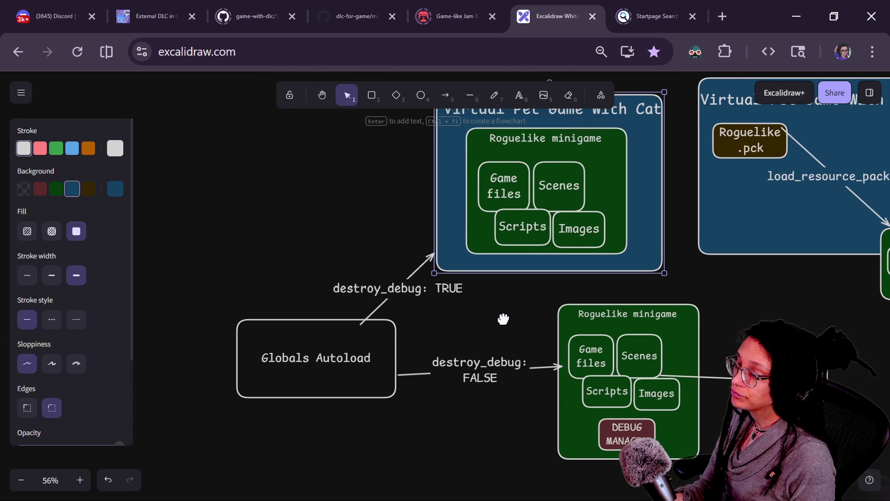
{"action": "scroll", "coordinate": [678, 309], "scroll_direction": "up", "scroll_amount": 2}
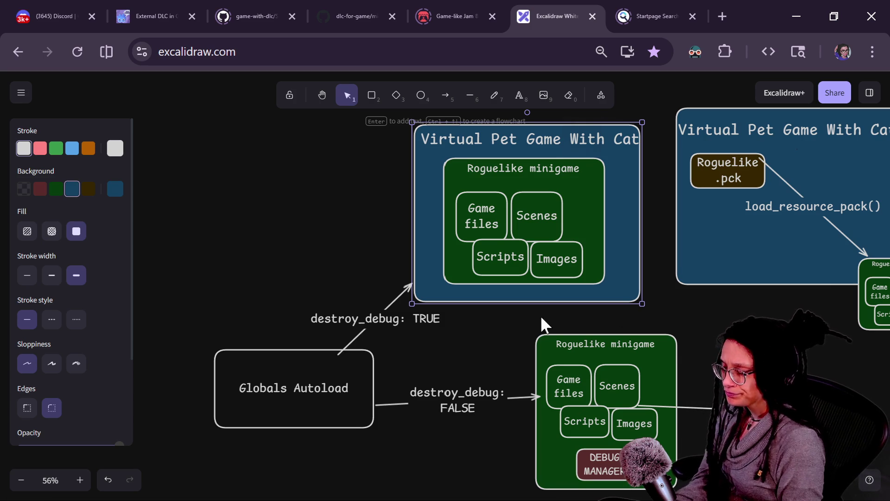
{"action": "left_click", "coordinate": [360, 258]}
{"action": "scroll", "coordinate": [481, 340], "scroll_direction": "down", "scroll_amount": 1}
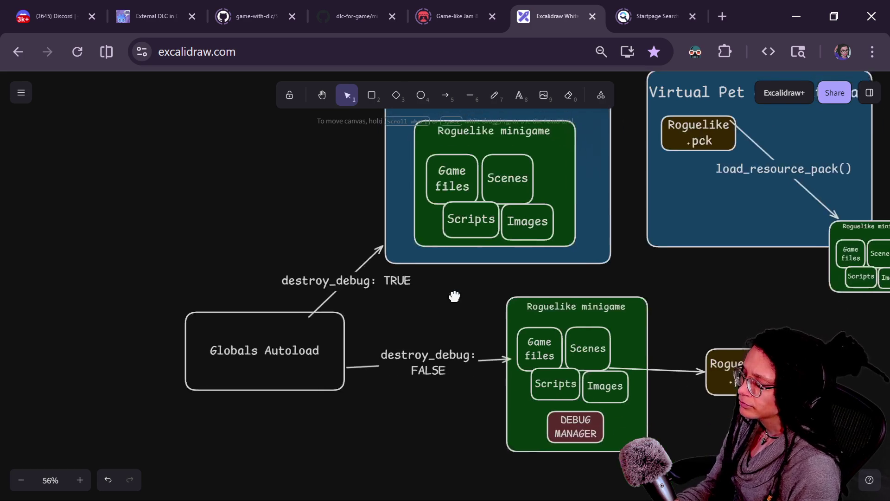
{"action": "scroll", "coordinate": [467, 291], "scroll_direction": "up", "scroll_amount": 3}
{"action": "mouse_move", "coordinate": [466, 296]}
{"action": "left_mouse_down"}
{"action": "mouse_move", "coordinate": [476, 326]}
{"action": "mouse_move", "coordinate": [462, 334]}
{"action": "left_mouse_up"}
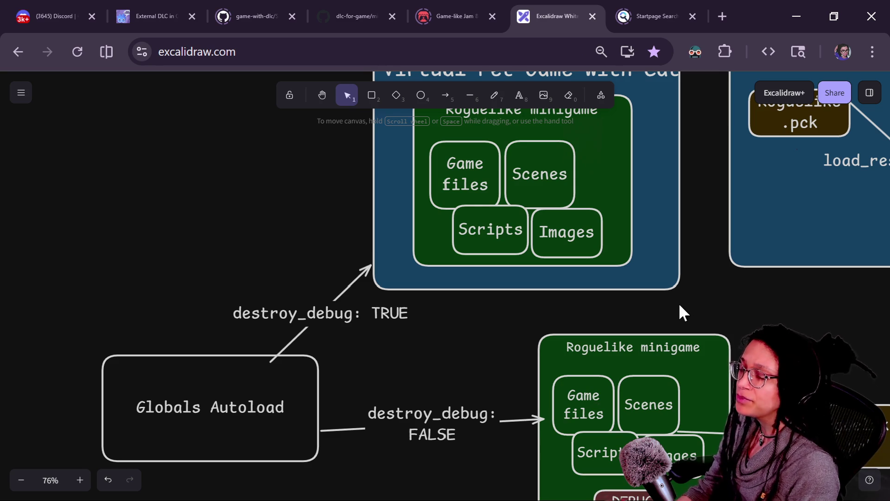
{"action": "left_click_drag", "start_coordinate": [660, 299], "coordinate": [649, 301]}
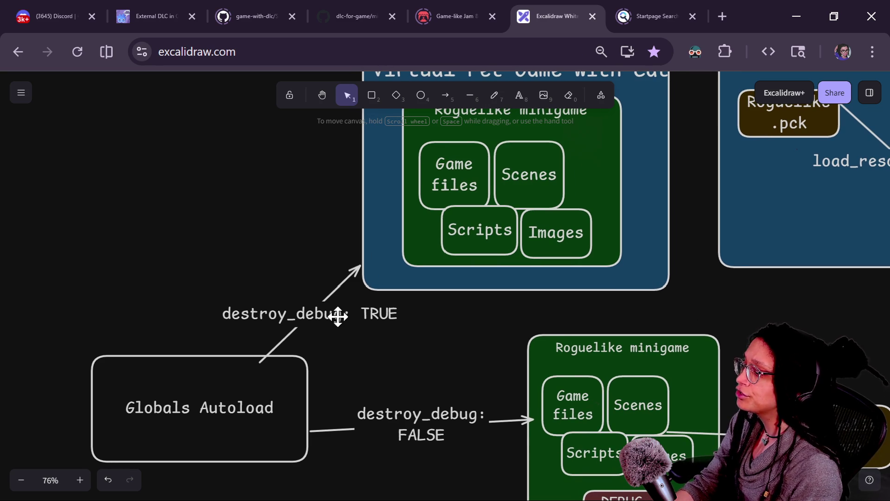
- Attach the destroy_debug: TRUE arrow's tip to the Virtual Pet frame
{"action": "left_click_drag", "start_coordinate": [339, 318], "coordinate": [333, 320]}
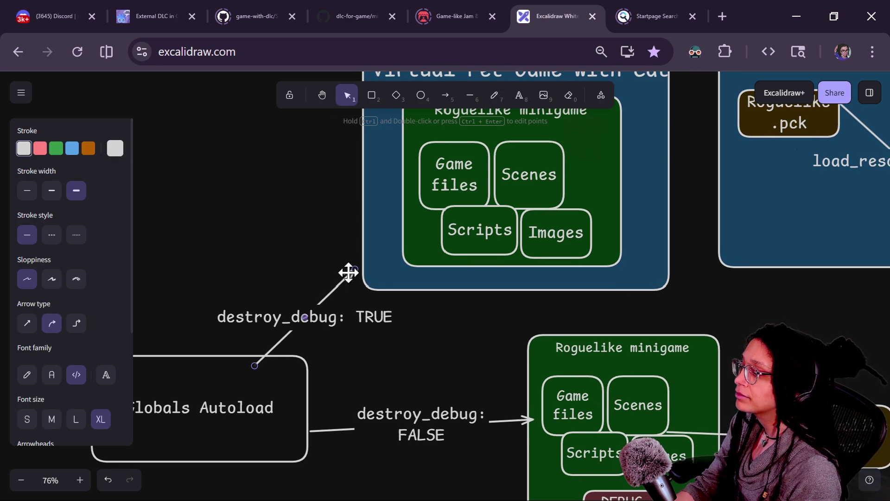
{"action": "left_click", "coordinate": [352, 262]}
{"action": "mouse_move", "coordinate": [353, 270]}
{"action": "left_mouse_down"}
{"action": "mouse_move", "coordinate": [364, 263]}
{"action": "mouse_move", "coordinate": [374, 289]}
{"action": "left_mouse_up"}
{"action": "left_click_drag", "start_coordinate": [530, 326], "coordinate": [452, 322]}
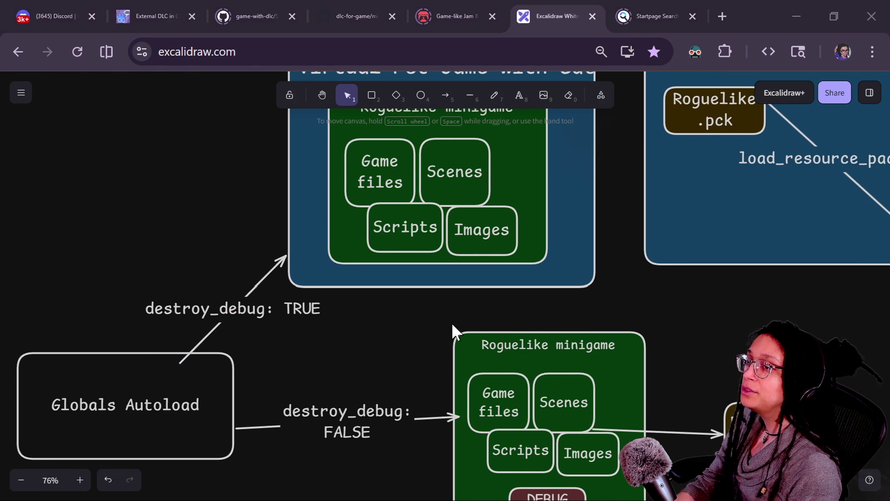
{"action": "key", "text": "alt+Tab"}
{"action": "key", "text": "alt+Tab"}
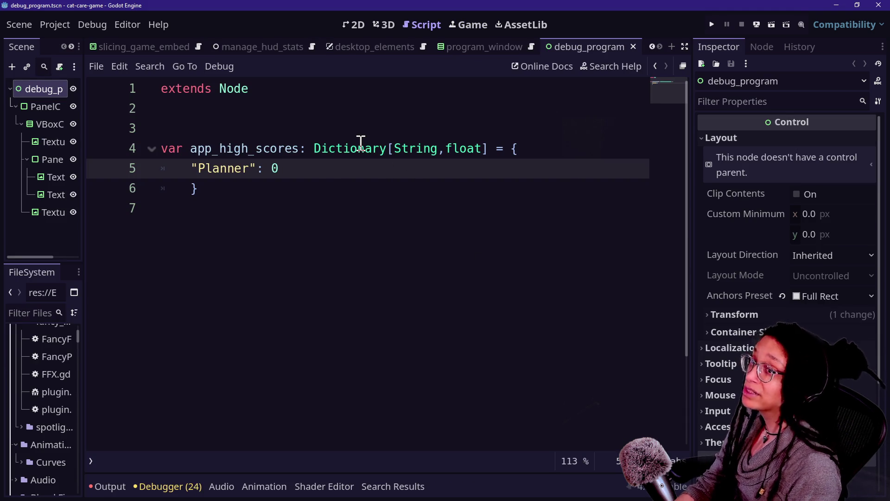
- Cycle through the Godot windows to the roguelike project's ManageResets_PostPlanner script
{"action": "key", "text": "alt+Tab"}
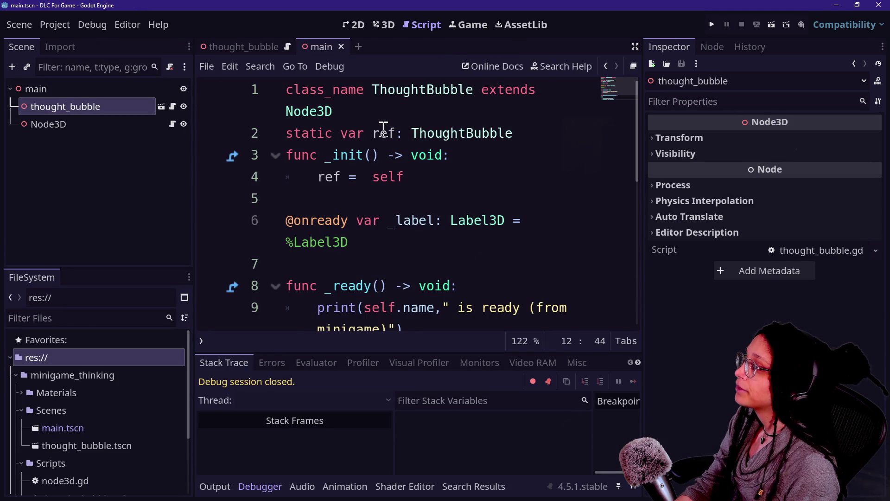
{"action": "key", "text": "alt+Tab"}
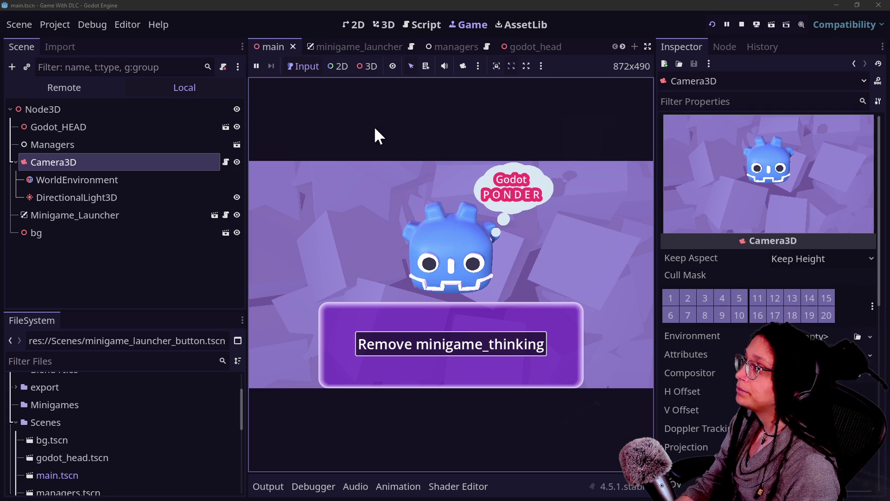
{"action": "key", "text": "alt+Tab"}
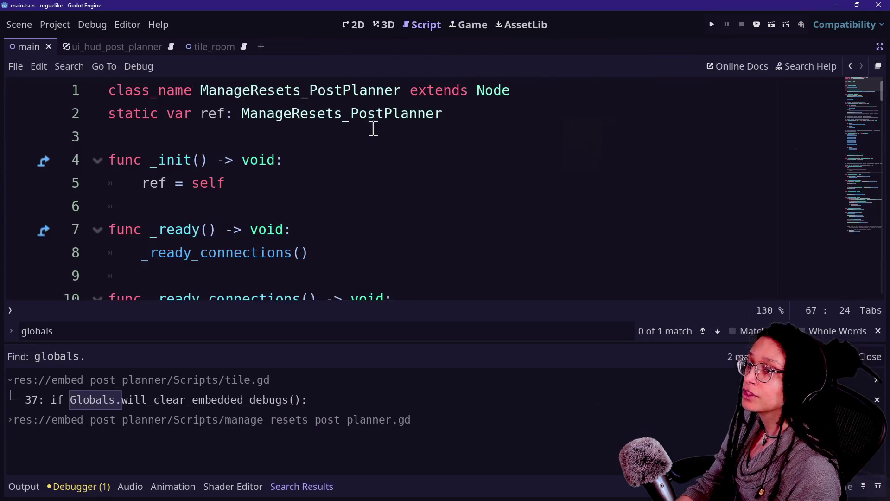
{"action": "left_click", "coordinate": [360, 138]}
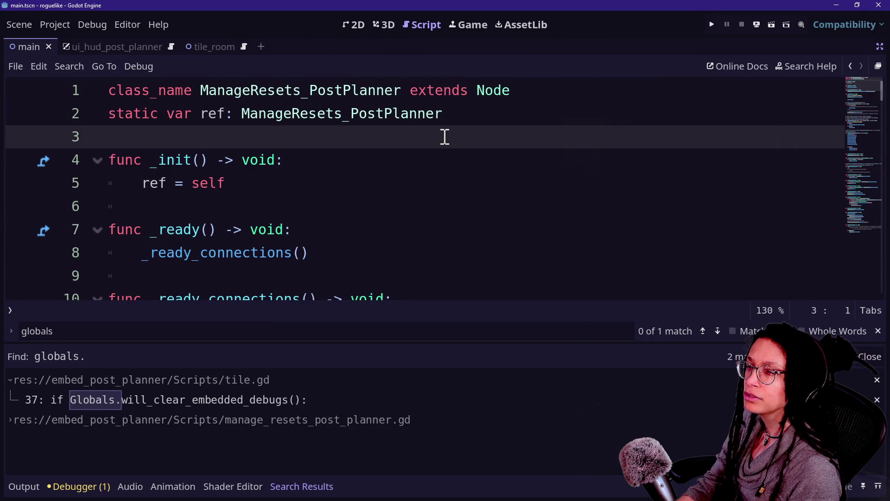
- Review the diffs for manage_debug_post_planner.gd, tile.gd, globals.gd and manage_resets_post_planner.gd in GitHub Desktop
{"action": "key", "text": "alt+Tab"}
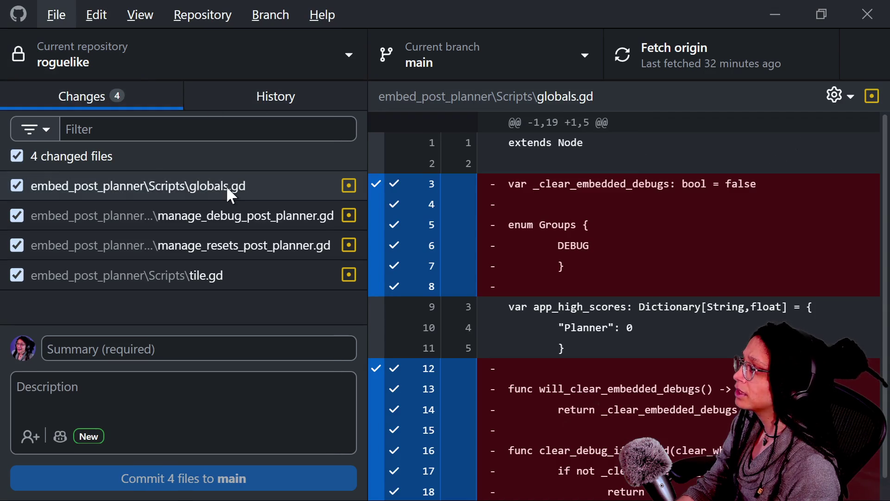
{"action": "left_click", "coordinate": [226, 223]}
{"action": "left_click", "coordinate": [230, 271]}
{"action": "left_click", "coordinate": [209, 179]}
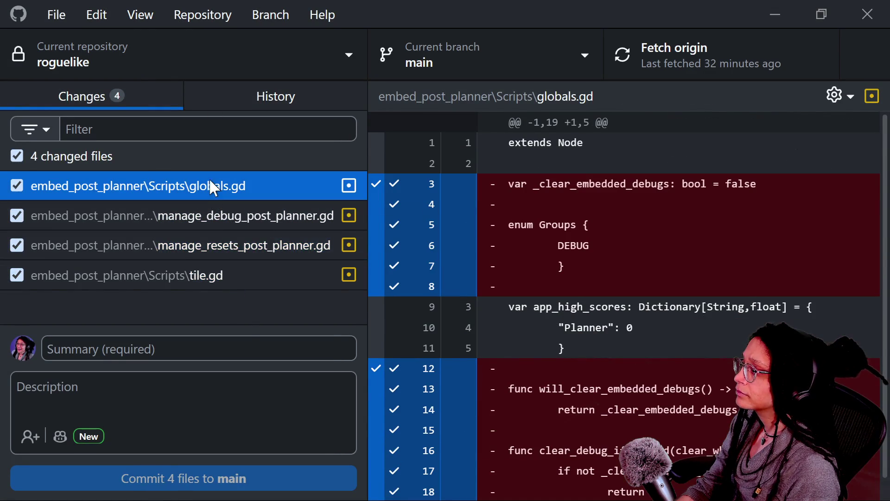
{"action": "left_click", "coordinate": [327, 234]}
{"action": "key", "text": "alt+Tab"}
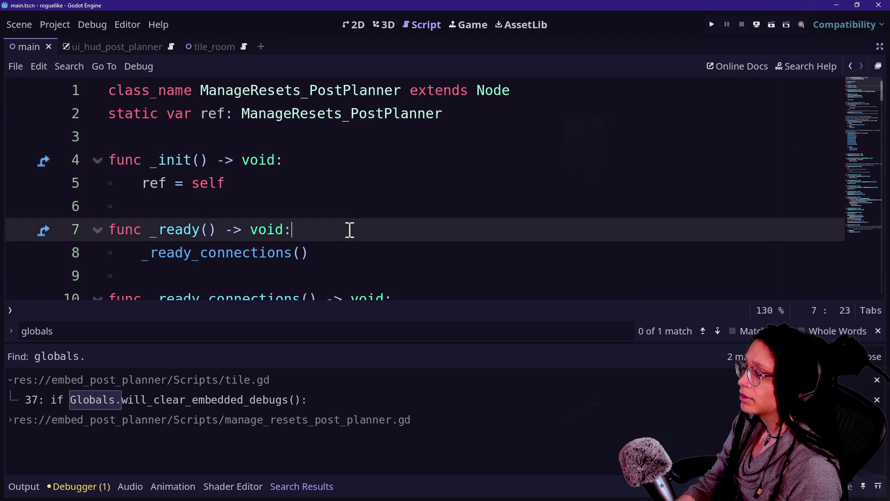
- Restore the editor docks and open the managers_post_planner scene from the Managers node
{"action": "left_click", "coordinate": [350, 230]}
{"action": "key", "text": "Escape"}
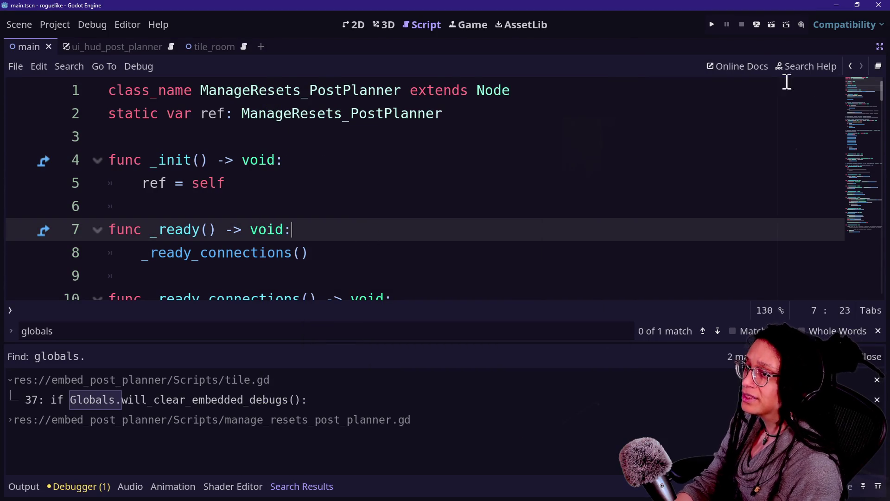
{"action": "left_click", "coordinate": [881, 47]}
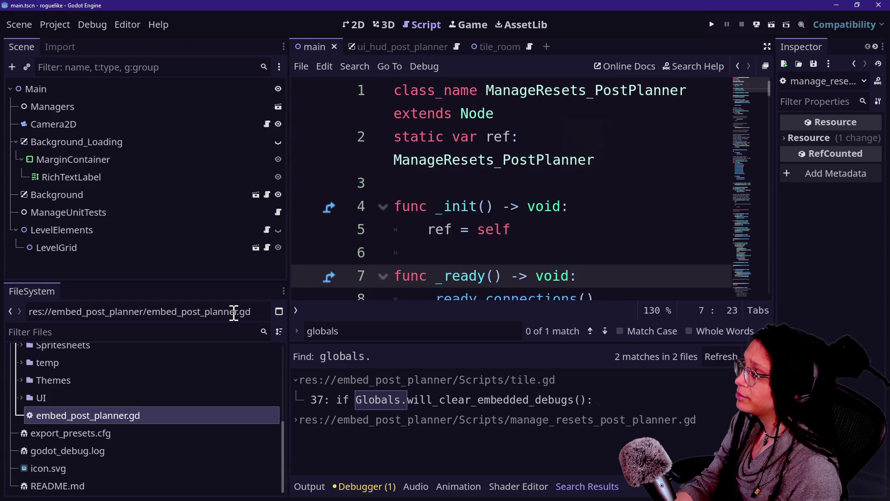
{"action": "scroll", "coordinate": [117, 411], "scroll_direction": "up", "scroll_amount": 3}
{"action": "scroll", "coordinate": [118, 411], "scroll_direction": "down", "scroll_amount": 3}
{"action": "scroll", "coordinate": [118, 413], "scroll_direction": "up", "scroll_amount": 5}
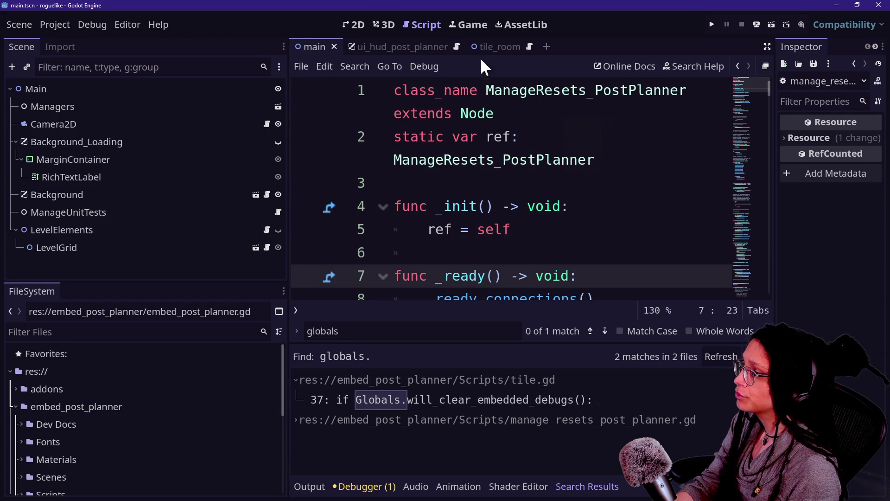
{"action": "left_click", "coordinate": [82, 108]}
{"action": "left_click", "coordinate": [277, 106]}
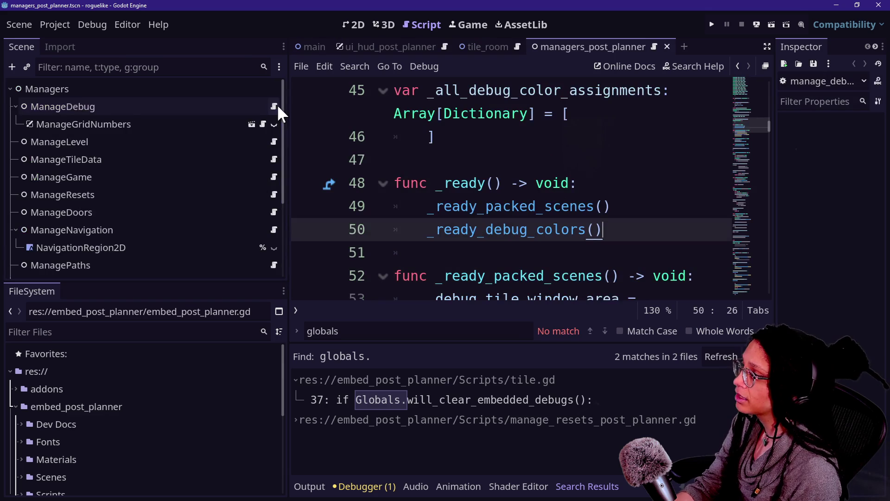
- Detach the script from the ManageDebug node
{"action": "left_click", "coordinate": [182, 106]}
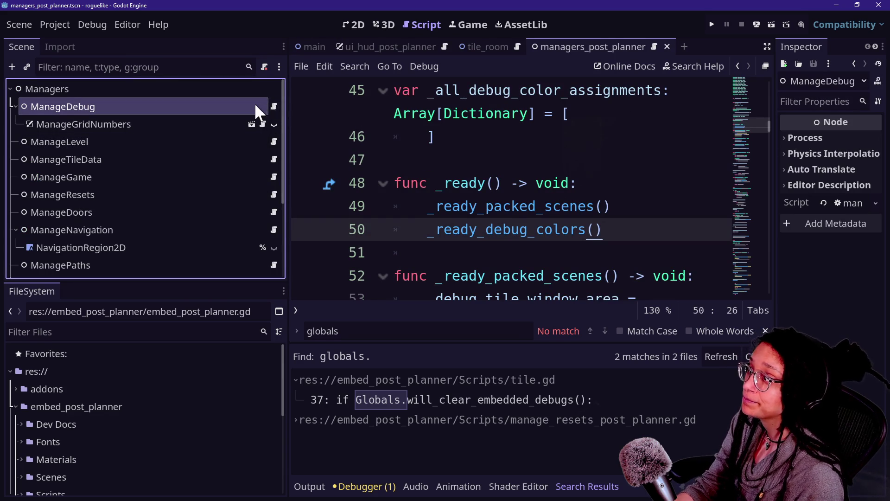
{"action": "left_click", "coordinate": [273, 106]}
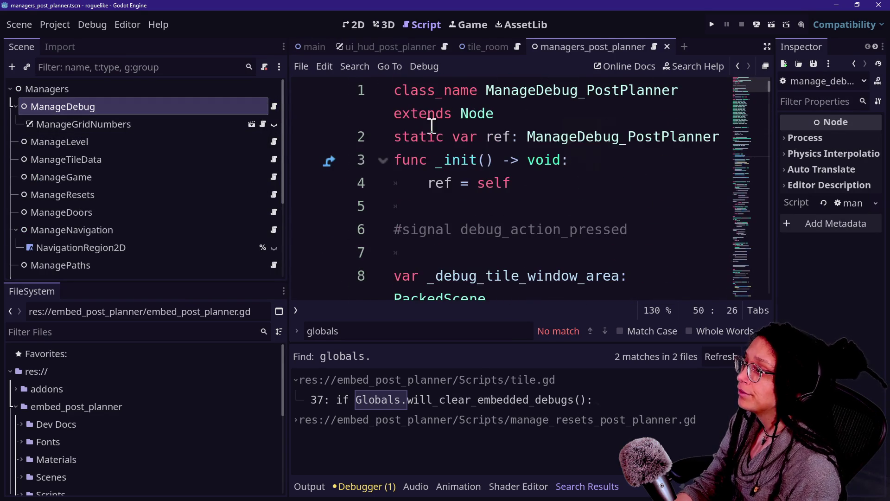
{"action": "right_click", "coordinate": [135, 113]}
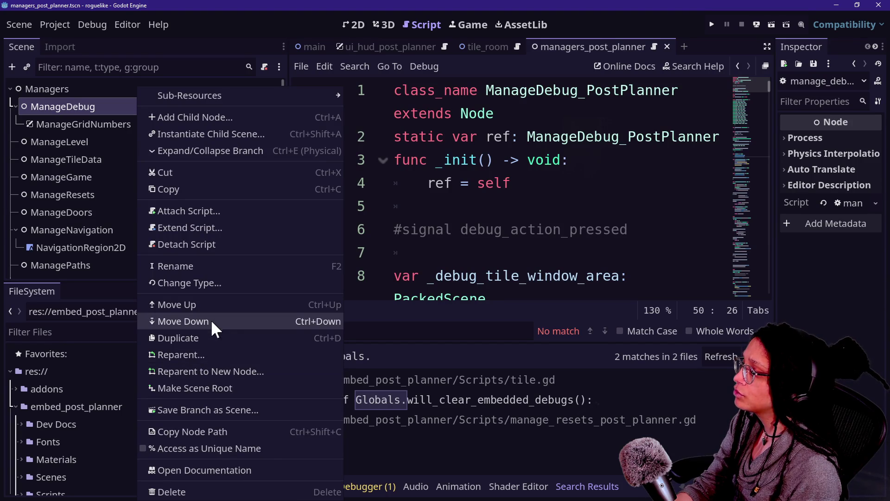
{"action": "left_click", "coordinate": [192, 243]}
- Detach the ManageGridNumbers node's script and run the roguelike project
{"action": "left_click", "coordinate": [207, 130]}
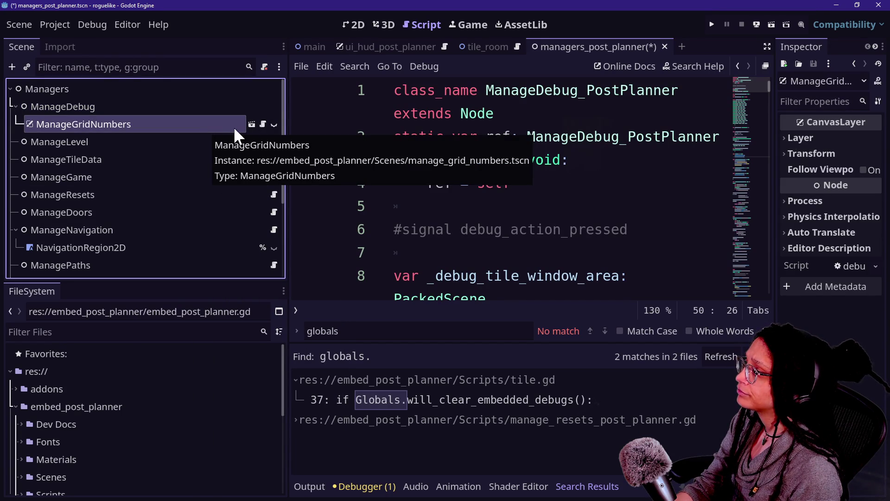
{"action": "left_click", "coordinate": [261, 124]}
{"action": "scroll", "coordinate": [404, 153], "scroll_direction": "down", "scroll_amount": 5}
{"action": "scroll", "coordinate": [403, 153], "scroll_direction": "up", "scroll_amount": 5}
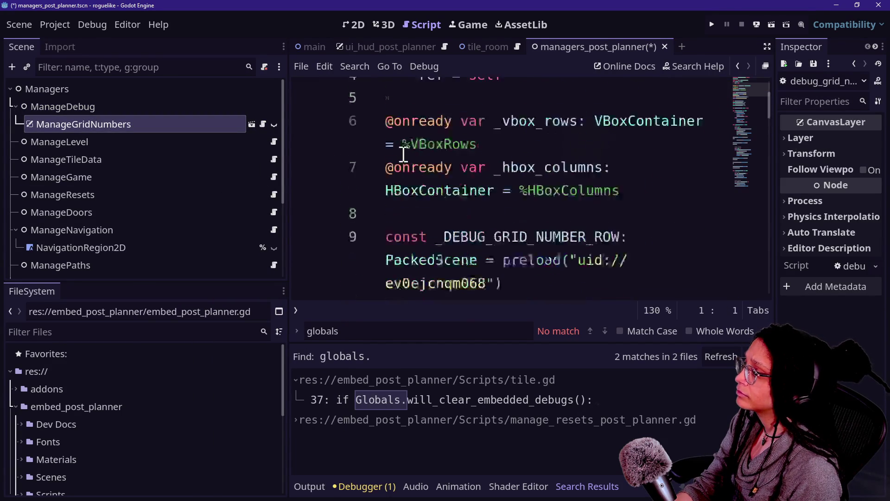
{"action": "right_click", "coordinate": [153, 126]}
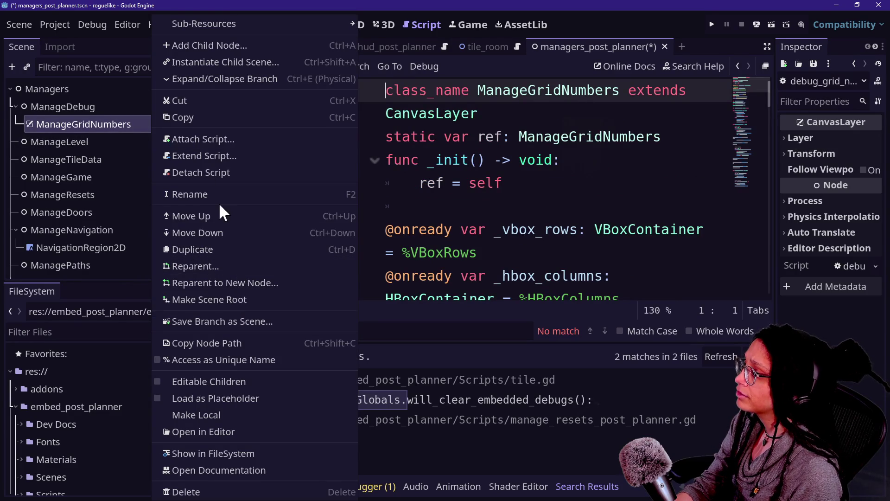
{"action": "left_click", "coordinate": [215, 173]}
{"action": "left_click", "coordinate": [713, 25]}
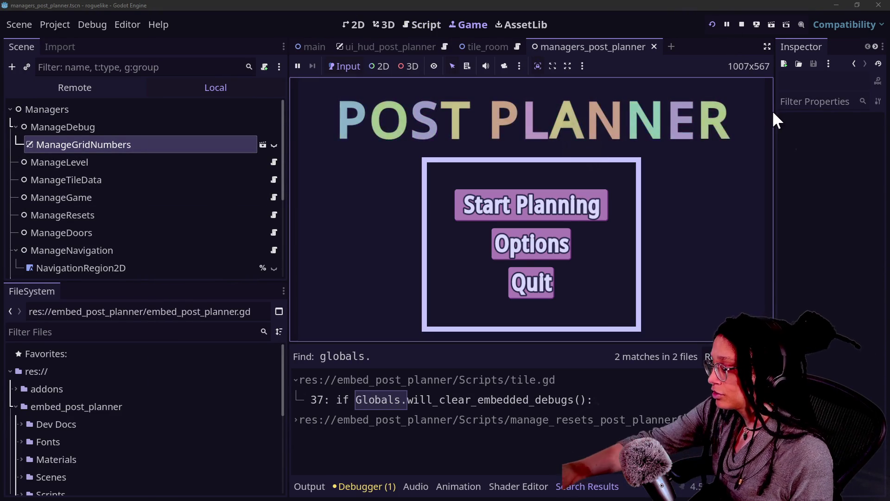
- Start planning on the Mewsky platform, then check the debugger errors and the output log
{"action": "left_click", "coordinate": [531, 205]}
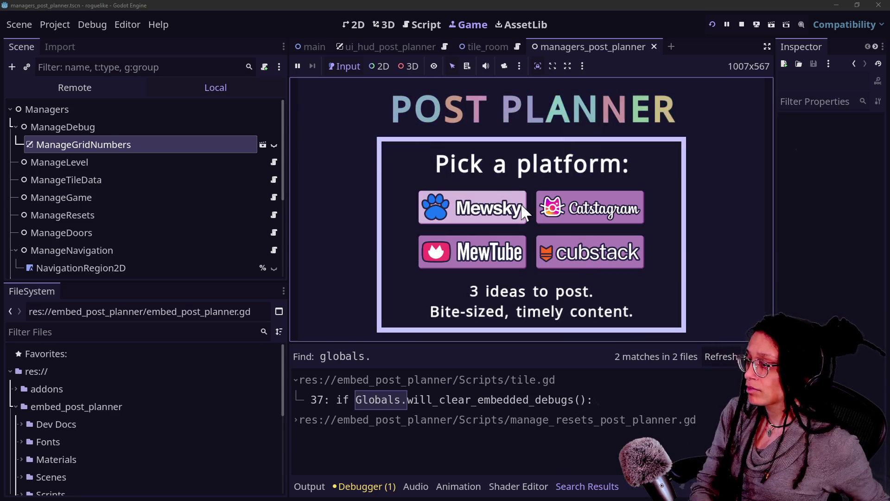
{"action": "left_click", "coordinate": [520, 217]}
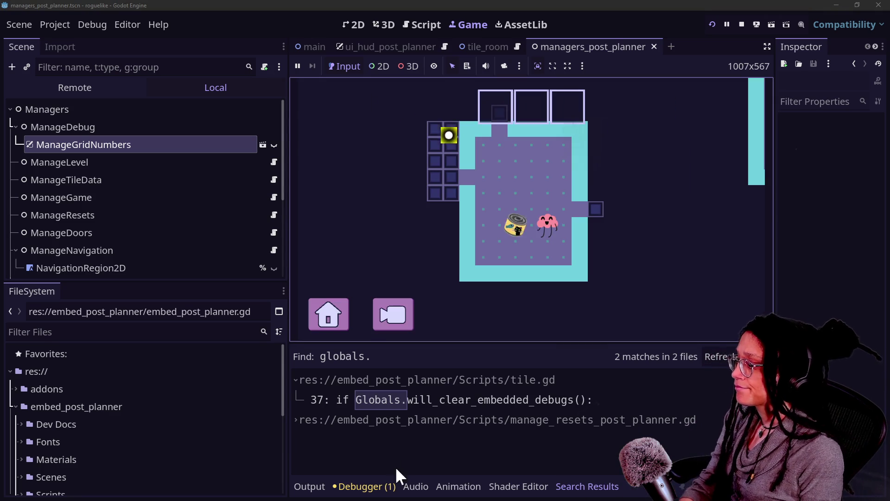
{"action": "left_click", "coordinate": [389, 491]}
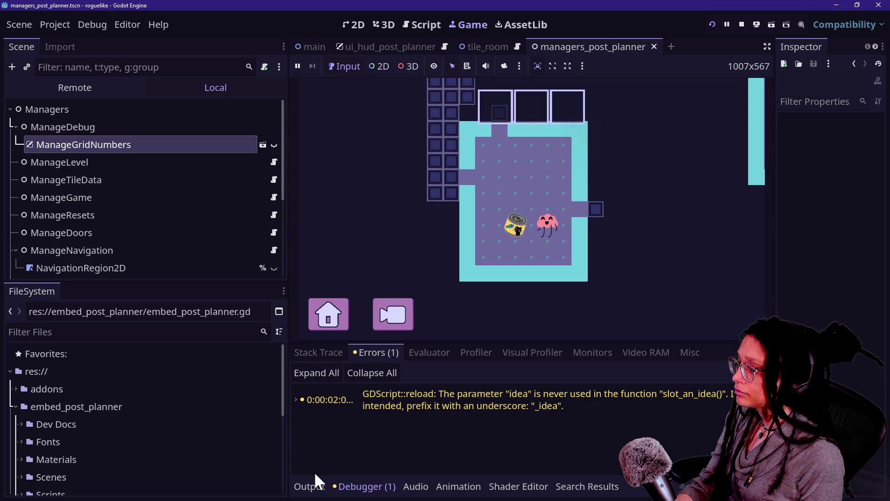
{"action": "left_click", "coordinate": [316, 484]}
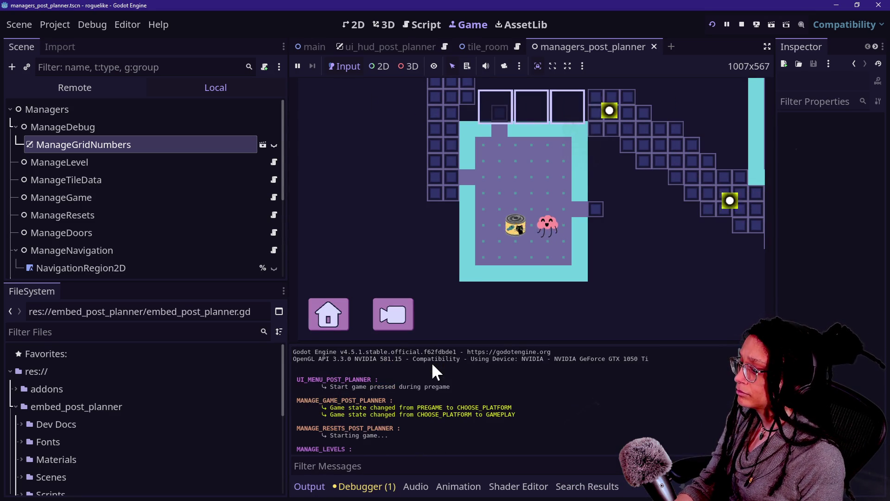
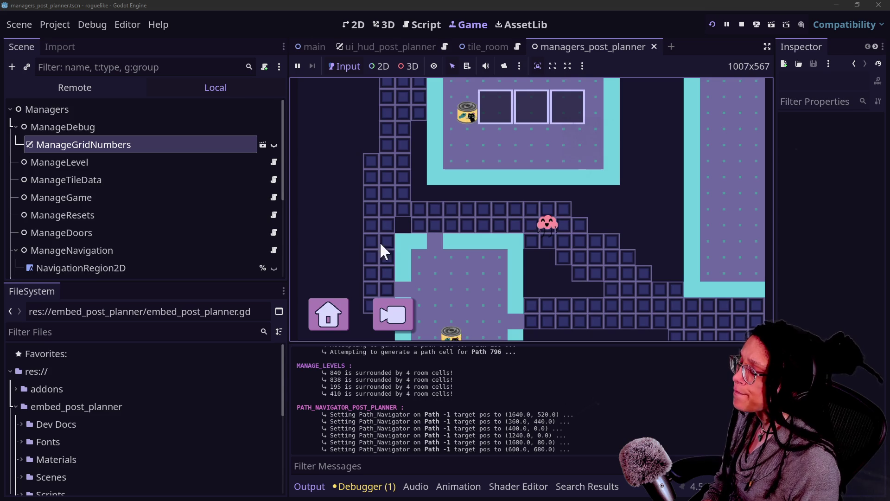
- Walk the character into the next room, stop the game, and glance at the Project menu
{"action": "left_click", "coordinate": [397, 220]}
{"action": "left_click", "coordinate": [685, 248]}
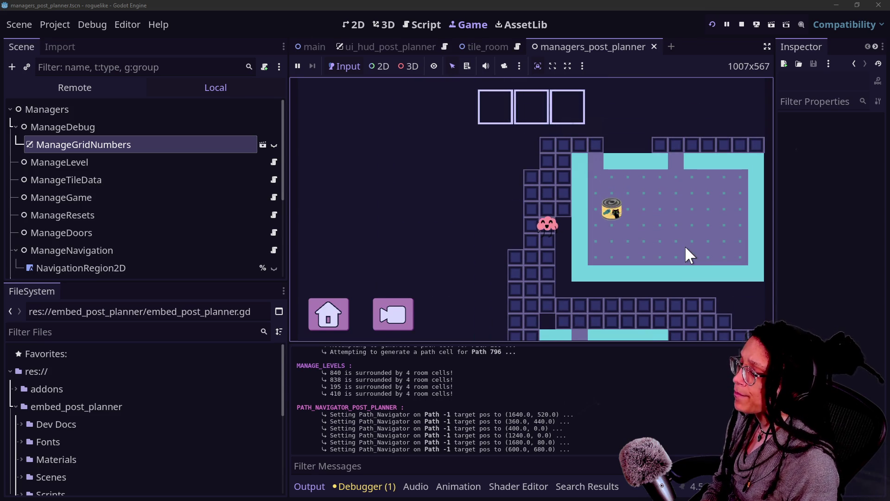
{"action": "left_click", "coordinate": [745, 21]}
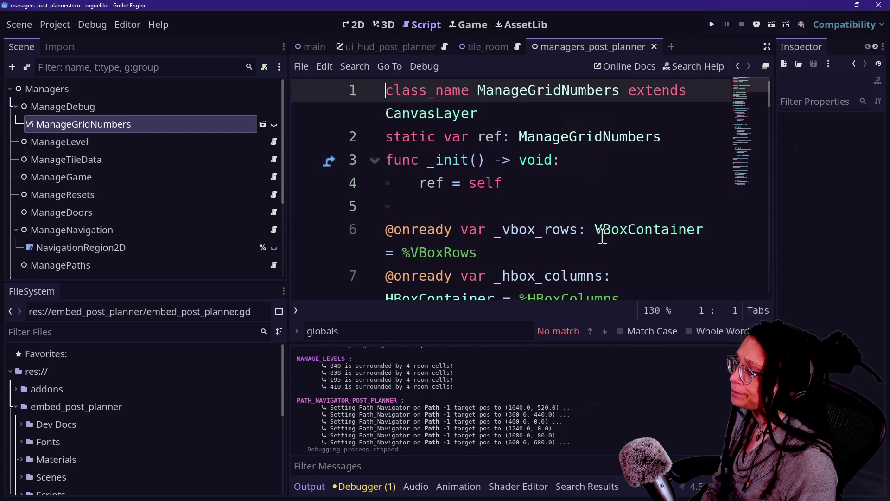
{"action": "left_click", "coordinate": [56, 24]}
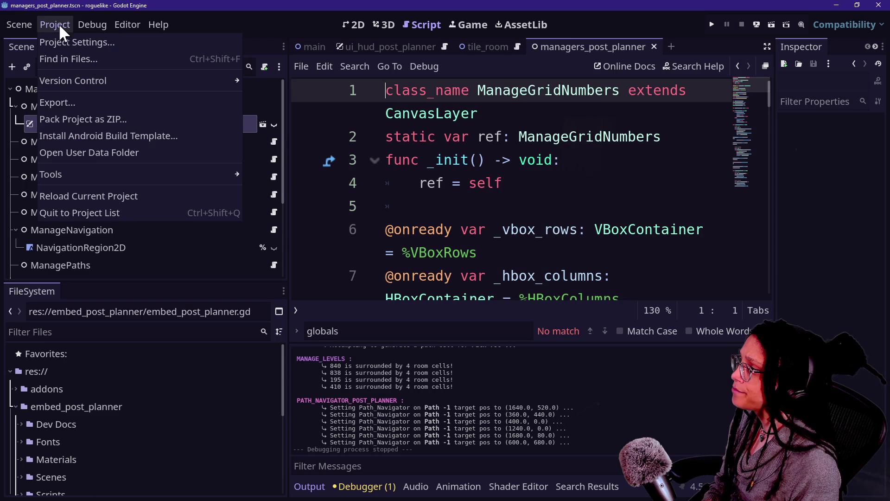
{"action": "left_click", "coordinate": [477, 151]}
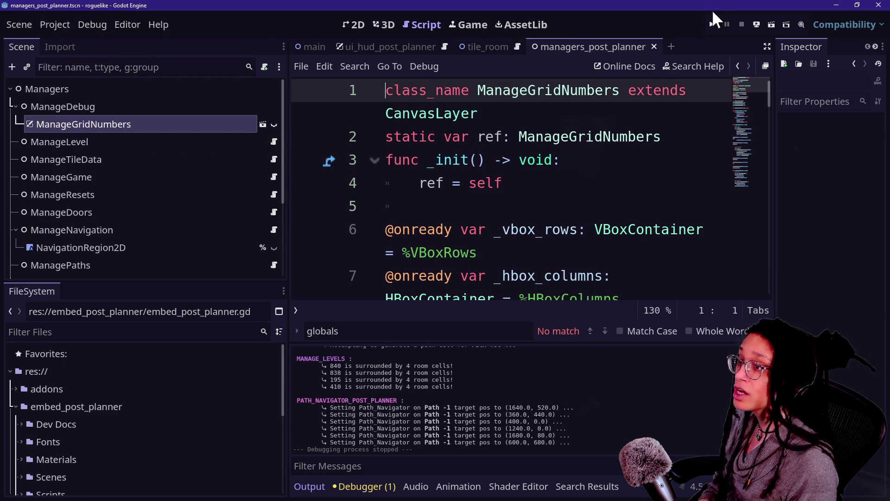
- Rerun the project into a Mewsky level via Start Planning, stop it, and open the Project menu
{"action": "left_click", "coordinate": [712, 25]}
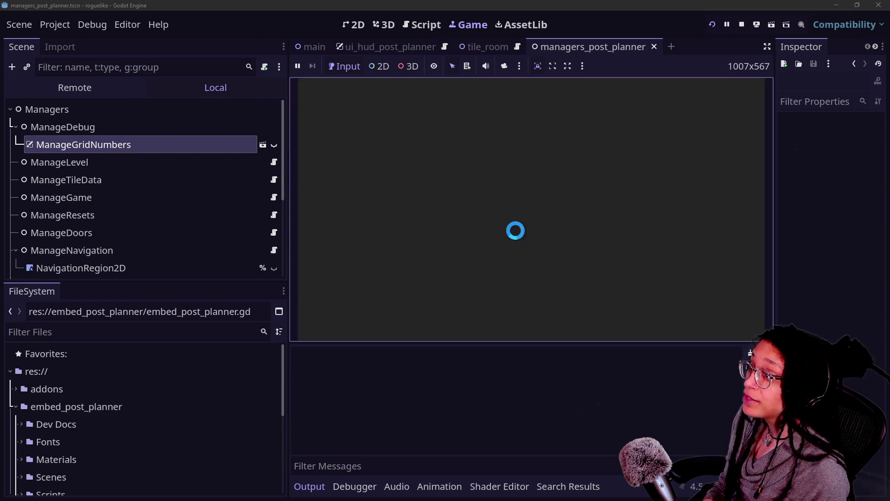
{"action": "left_click", "coordinate": [520, 214]}
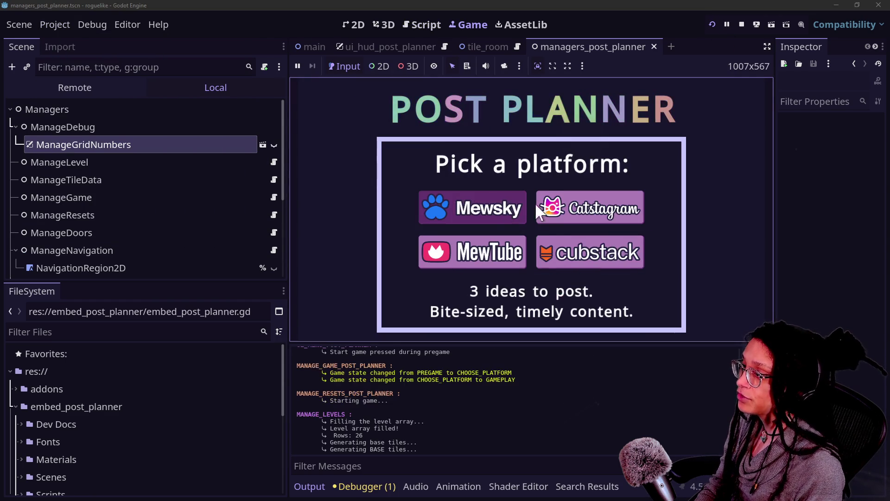
{"action": "left_click", "coordinate": [514, 207]}
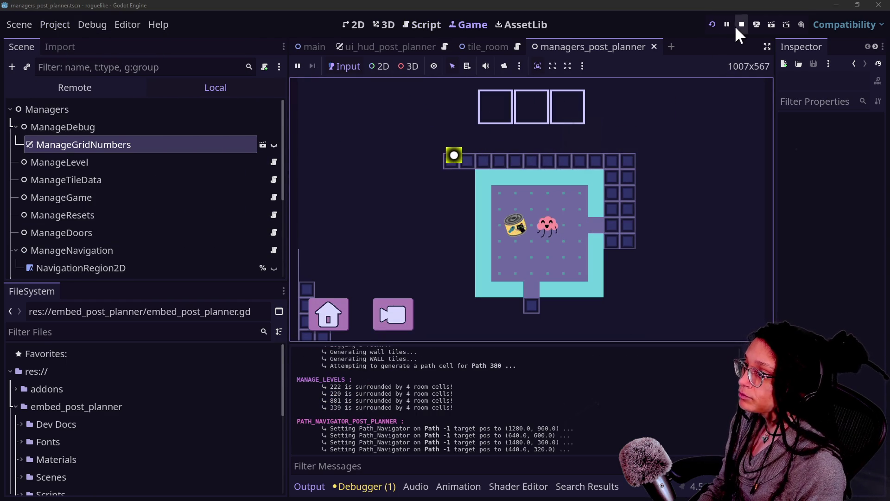
{"action": "left_click", "coordinate": [738, 25]}
{"action": "left_click", "coordinate": [69, 26]}
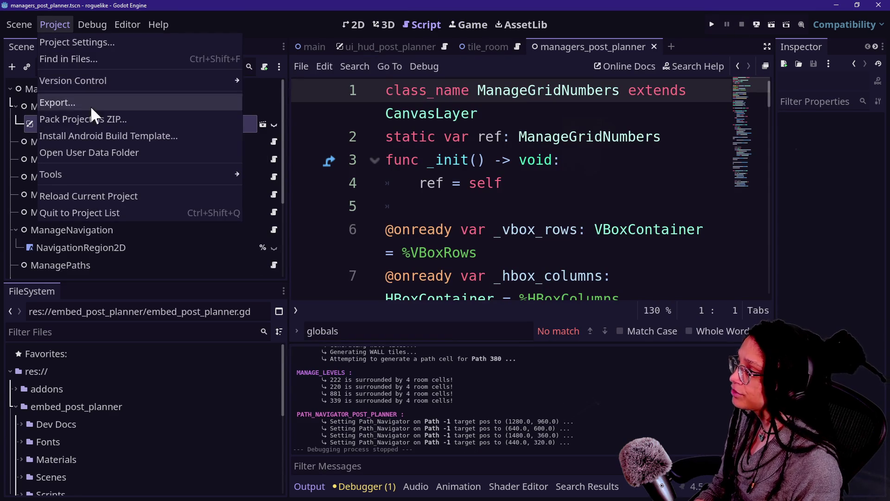
- Export embed_post_planner.pck into the Embedded Games folder, overwriting the existing pack
{"action": "left_click", "coordinate": [122, 104]}
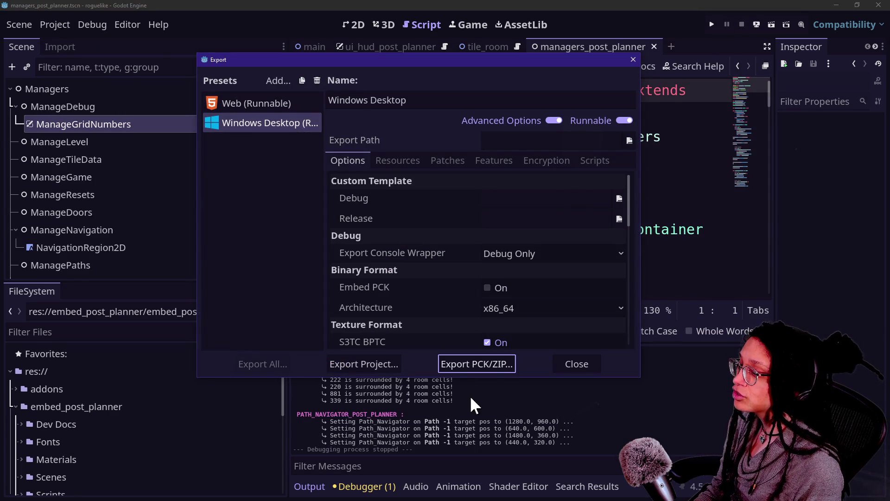
{"action": "left_click", "coordinate": [470, 363]}
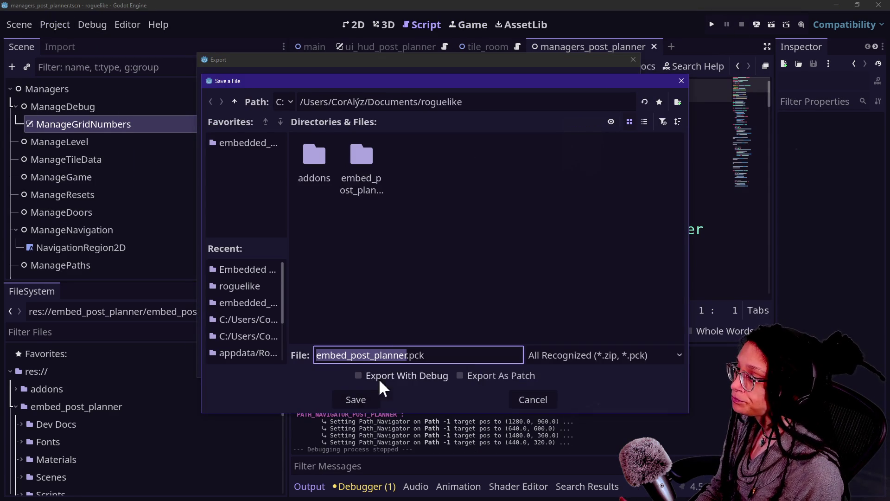
{"action": "left_click", "coordinate": [241, 269]}
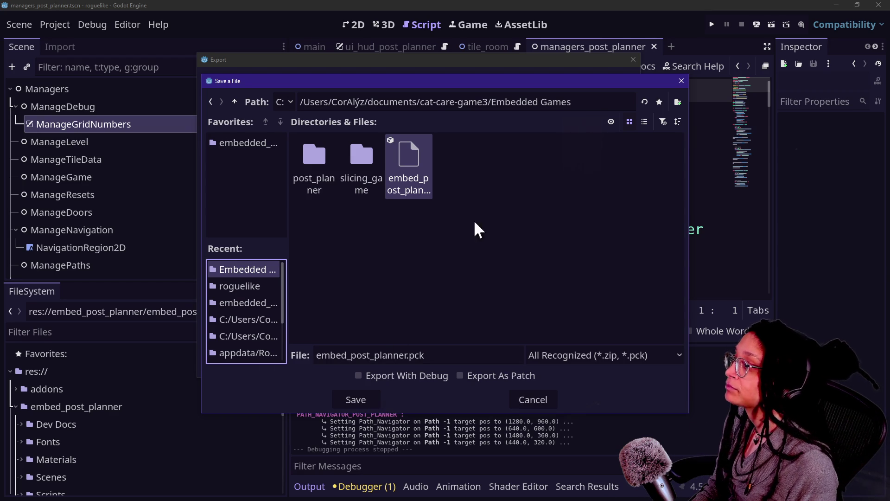
{"action": "left_click", "coordinate": [366, 403]}
{"action": "left_click", "coordinate": [371, 267]}
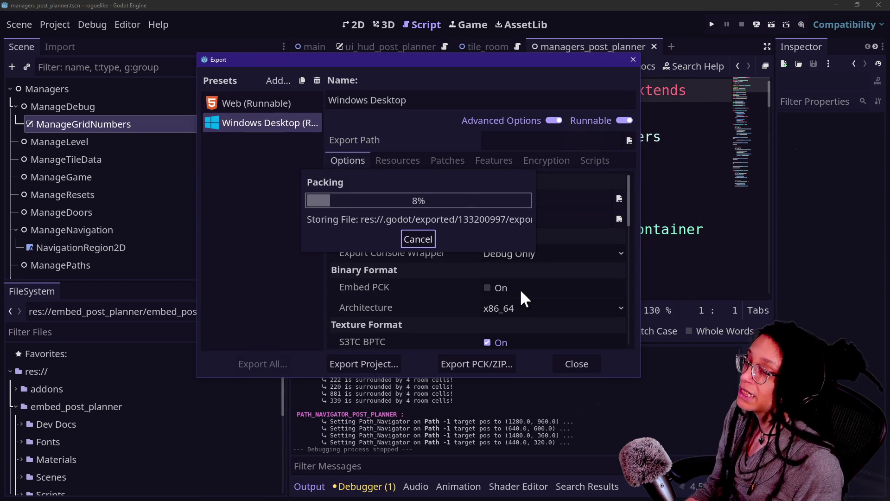
{"action": "left_click", "coordinate": [570, 367]}
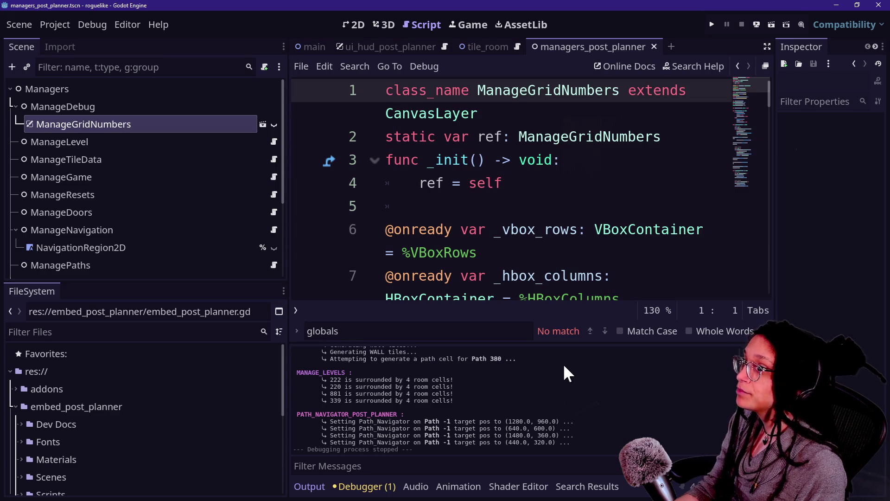
{"action": "key", "text": "alt+Tab"}
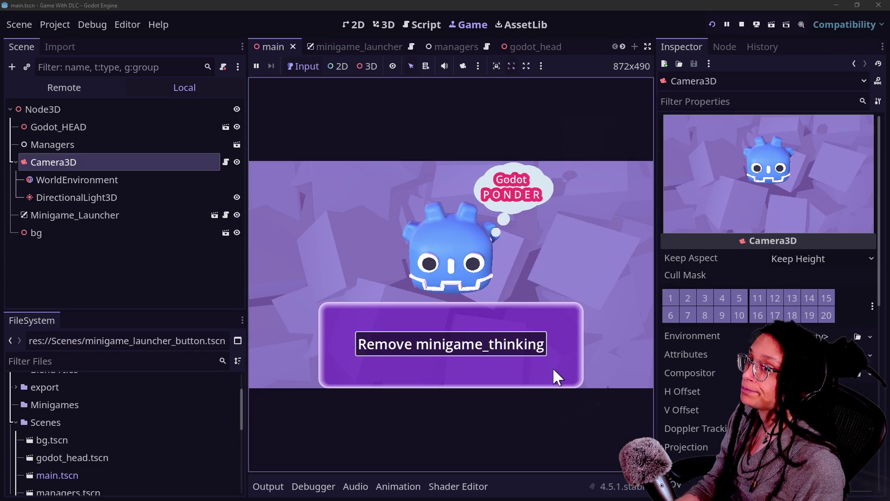
- Switch to the cat-care-game editor and run the project
{"action": "key", "text": "alt+Tab"}
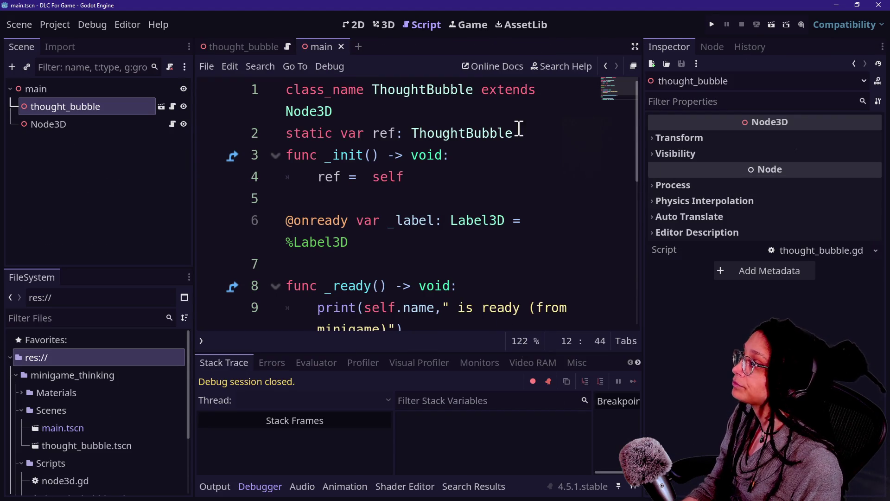
{"action": "key", "text": "alt+Tab"}
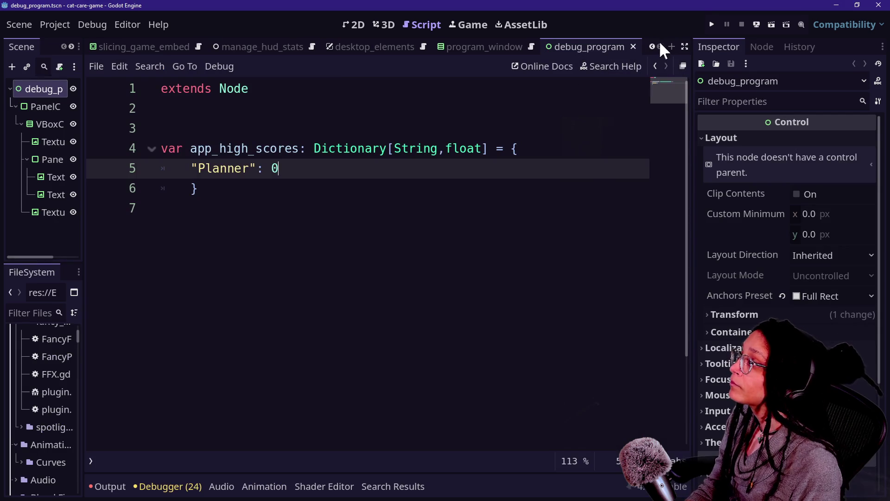
{"action": "left_click", "coordinate": [710, 26]}
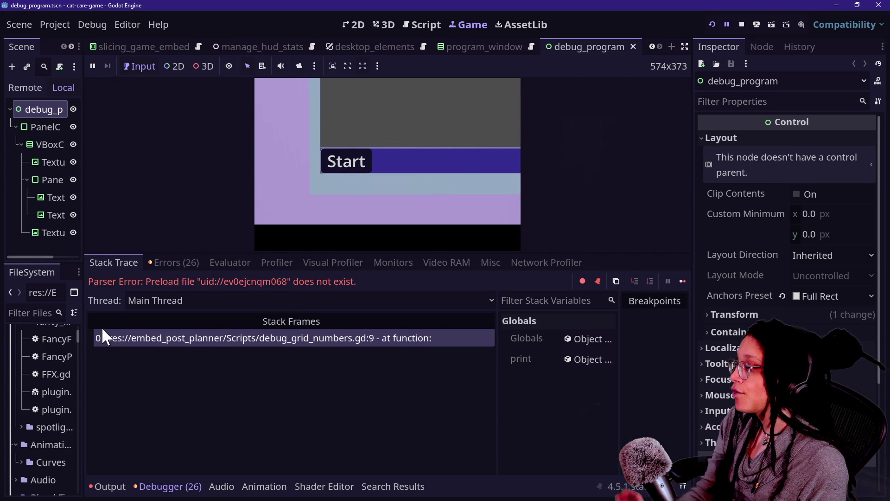
- Read the file-not-found error in Output and trace the parser error to the debug_grid_numbers.gd frame
{"action": "left_click", "coordinate": [165, 485]}
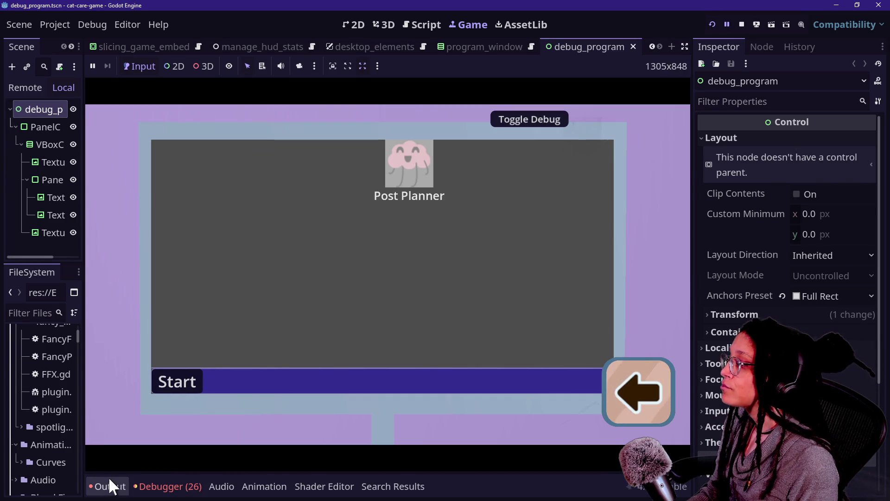
{"action": "left_click", "coordinate": [108, 483]}
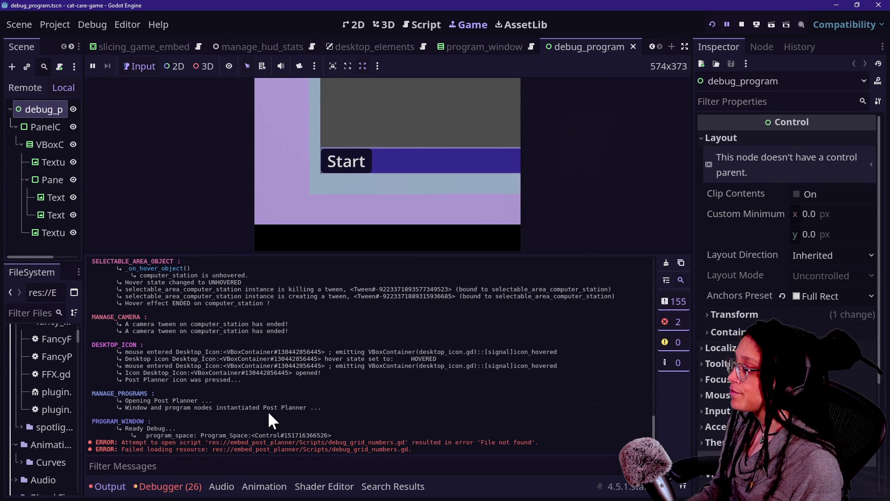
{"action": "left_click", "coordinate": [434, 420]}
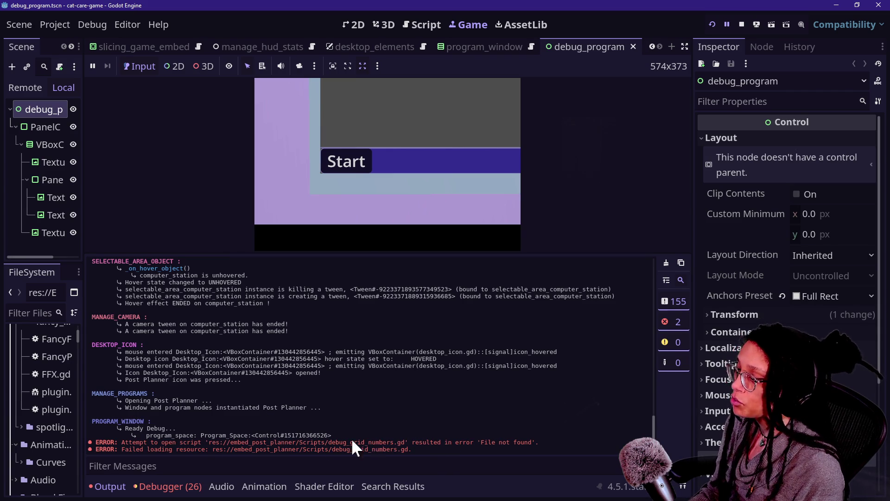
{"action": "left_click_drag", "start_coordinate": [93, 435], "coordinate": [480, 443]}
{"action": "left_click", "coordinate": [480, 448]}
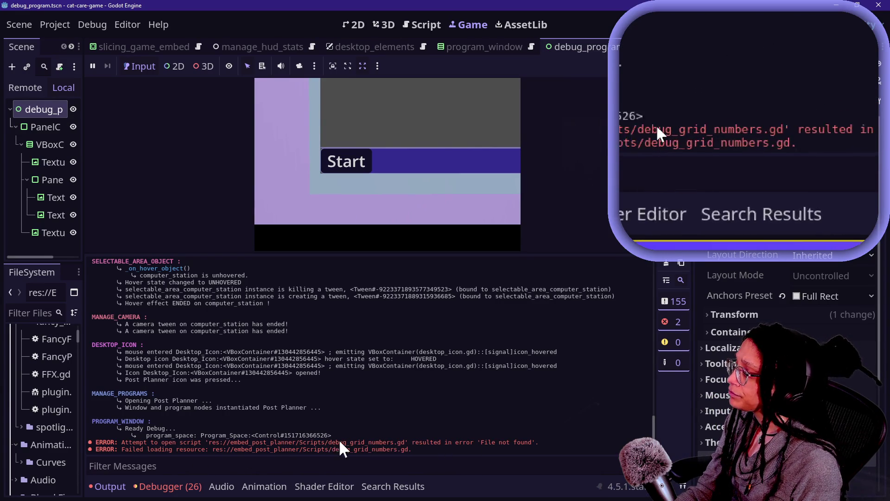
{"action": "left_click", "coordinate": [169, 486]}
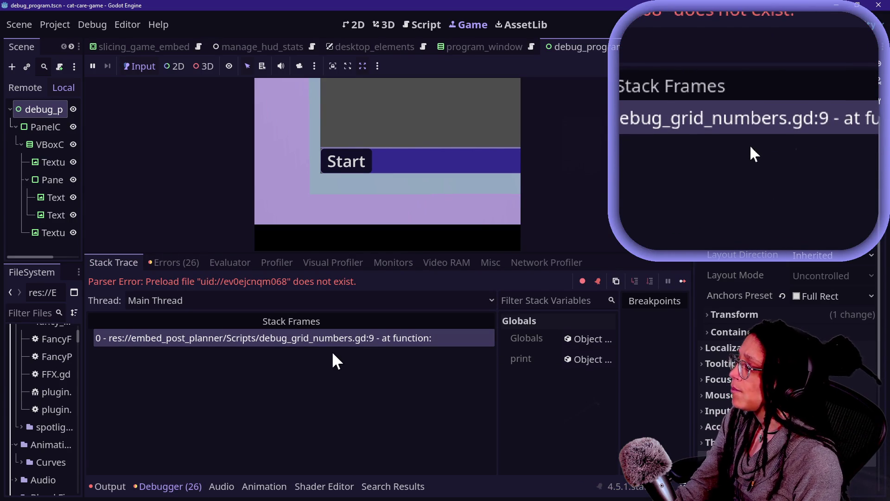
{"action": "left_click", "coordinate": [329, 338]}
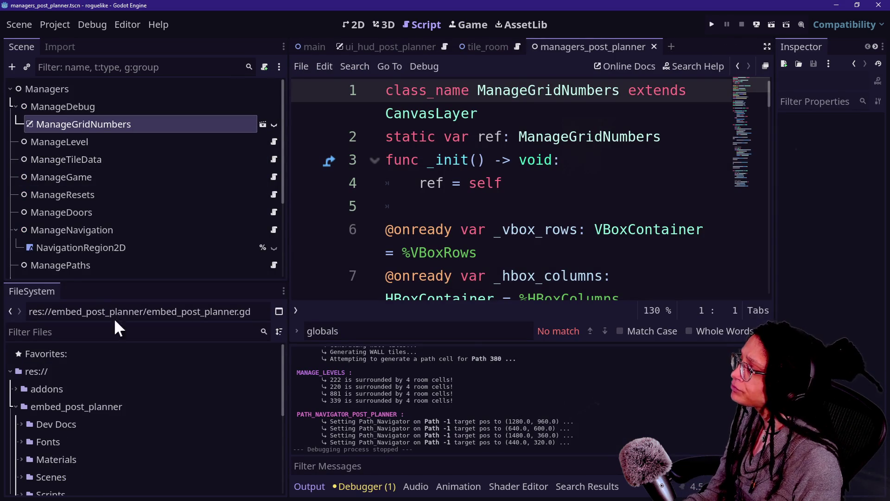
- Filter the FileSystem dock for 'debug' and 'grid_N' files
{"action": "left_click", "coordinate": [111, 331]}
{"action": "type", "text": "debug_num"}
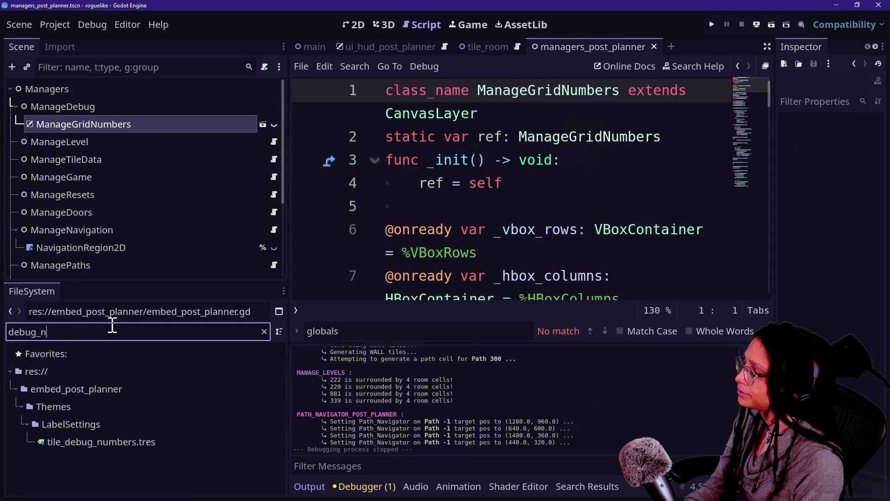
{"action": "key", "text": "BackSpace"}
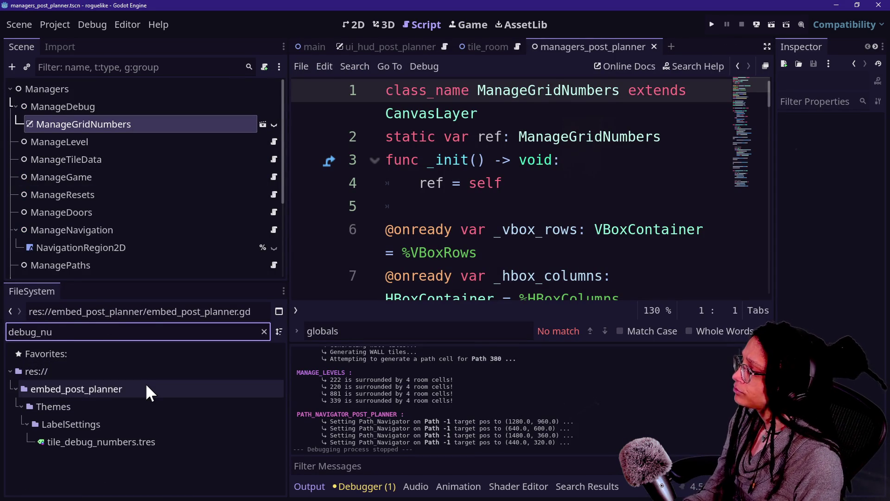
{"action": "key", "text": "ctrl+a"}
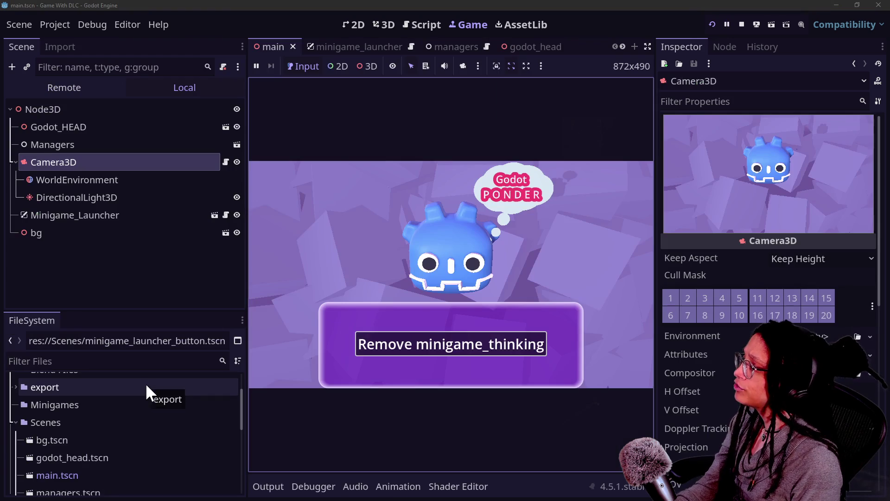
{"action": "left_click", "coordinate": [127, 361]}
{"action": "type", "text": "debug"}
{"action": "key", "text": "Tab"}
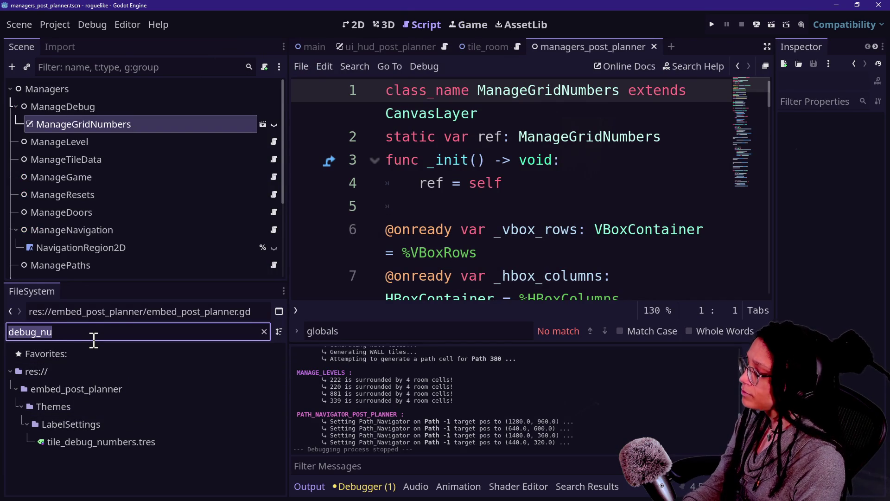
{"action": "type", "text": "grid_"}
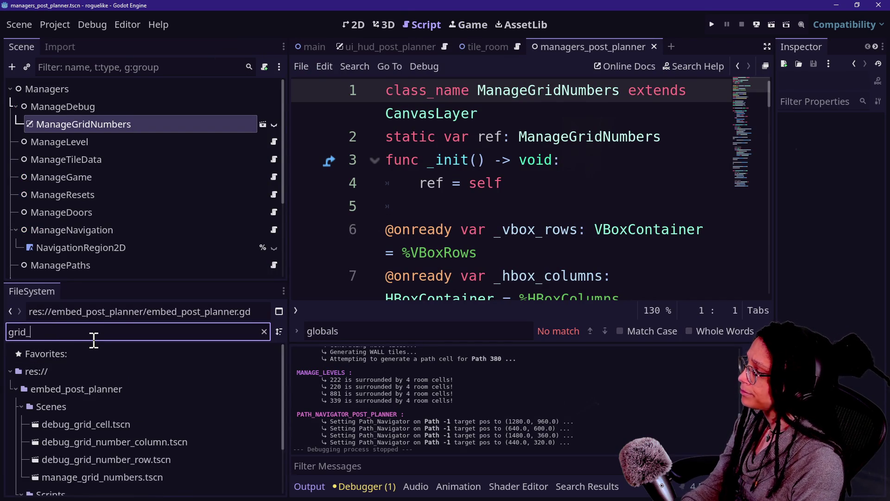
{"action": "type", "text": "N"}
- Open the manage_grid_numbers scene and its script in distraction-free mode
{"action": "double_click", "coordinate": [129, 459]}
{"action": "right_click", "coordinate": [129, 458]}
{"action": "key", "text": "Escape"}
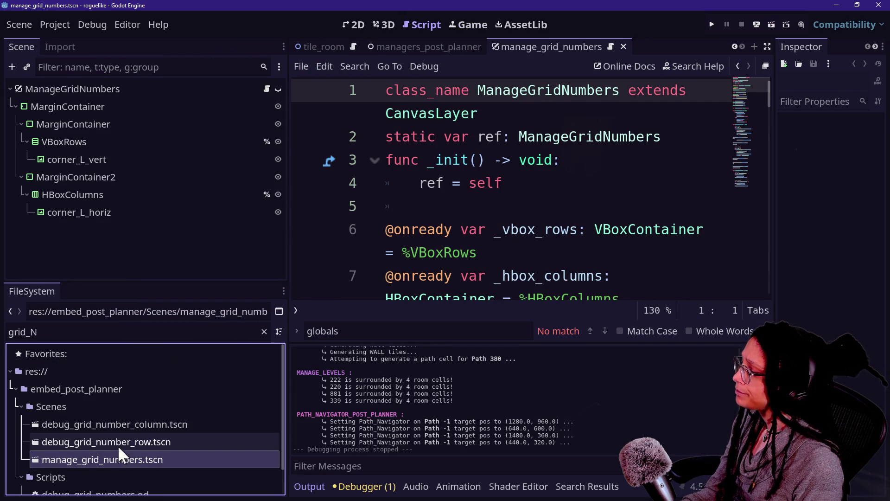
{"action": "scroll", "coordinate": [118, 444], "scroll_direction": "down", "scroll_amount": 1}
{"action": "scroll", "coordinate": [130, 421], "scroll_direction": "down", "scroll_amount": 1}
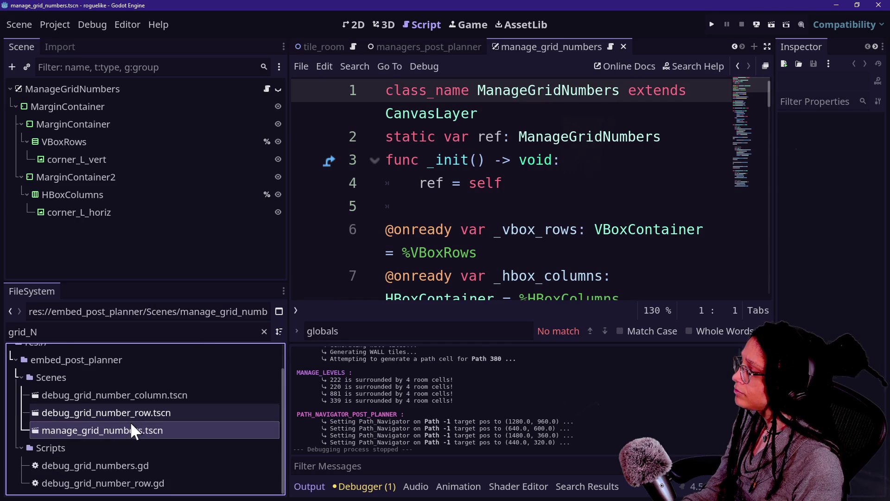
{"action": "left_click", "coordinate": [154, 457]}
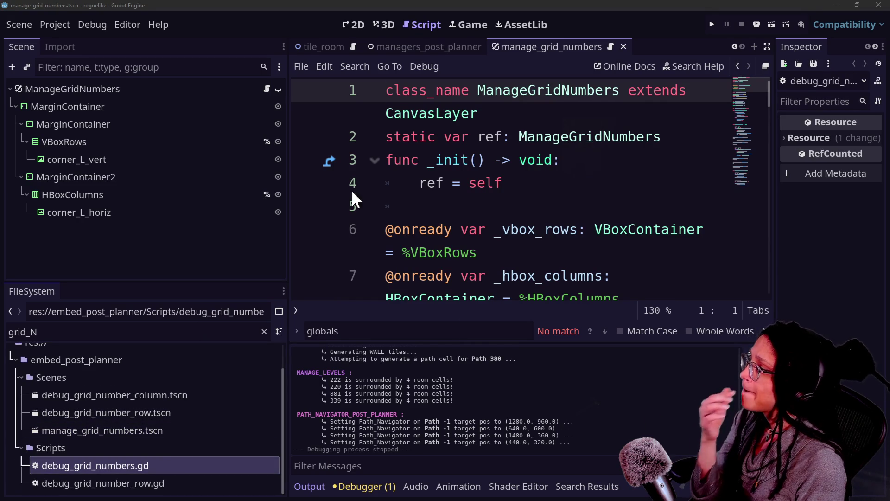
{"action": "left_click", "coordinate": [478, 137]}
{"action": "key", "text": "ctrl+shift+F11"}
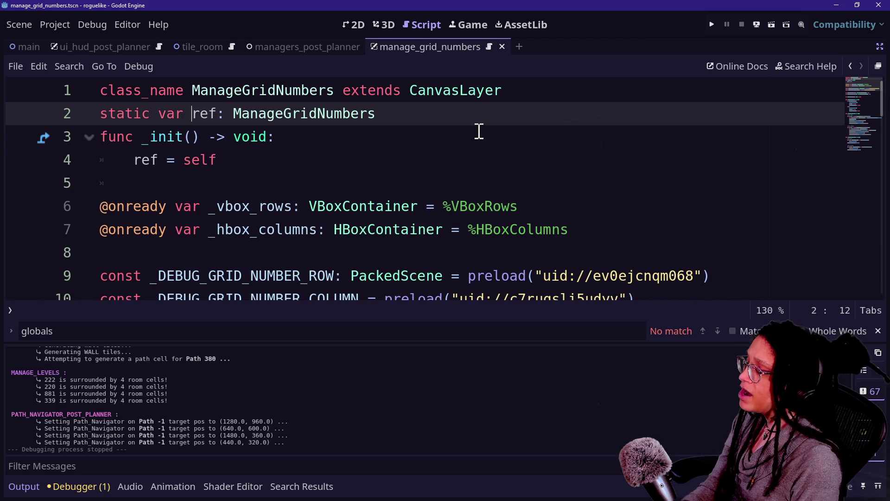
- Inspect the preload constants on lines 6–10 of the script
{"action": "left_click", "coordinate": [309, 207]}
{"action": "left_click_drag", "start_coordinate": [184, 259], "coordinate": [531, 290]}
{"action": "left_click", "coordinate": [644, 283]}
{"action": "left_click", "coordinate": [271, 274]}
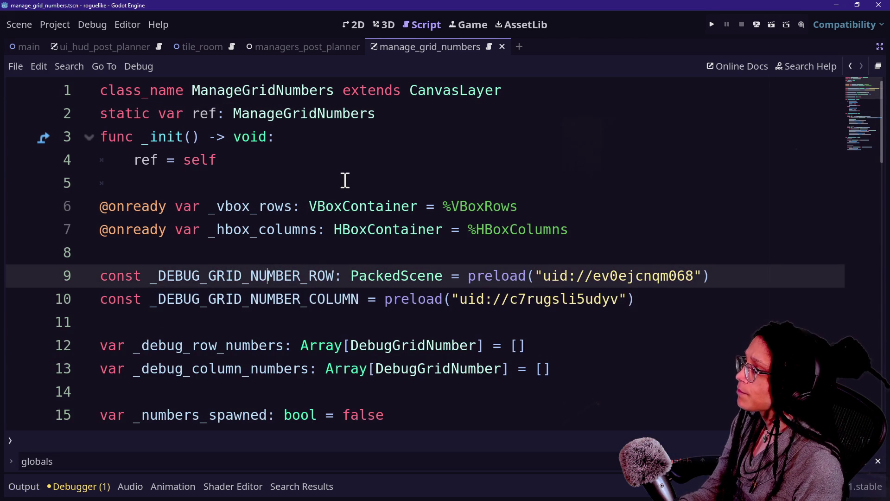
{"action": "scroll", "coordinate": [414, 185], "scroll_direction": "down", "scroll_amount": 3}
{"action": "scroll", "coordinate": [415, 184], "scroll_direction": "up", "scroll_amount": 3}
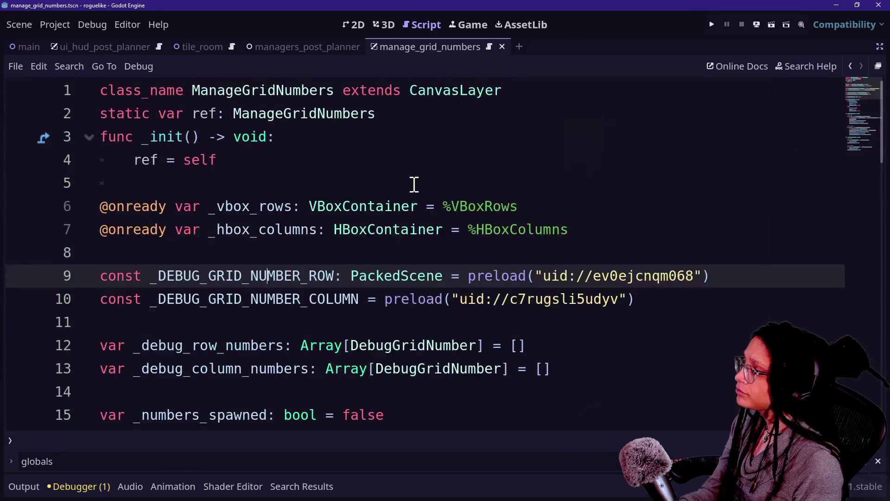
- Restore the side panels and select the ManageGridNumbers root node
{"action": "left_click", "coordinate": [879, 47]}
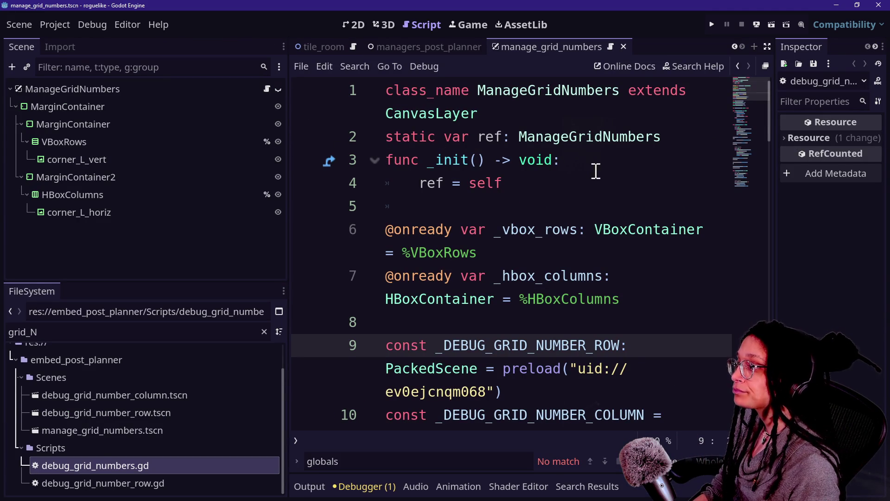
{"action": "left_click", "coordinate": [573, 164]}
{"action": "left_click", "coordinate": [69, 88]}
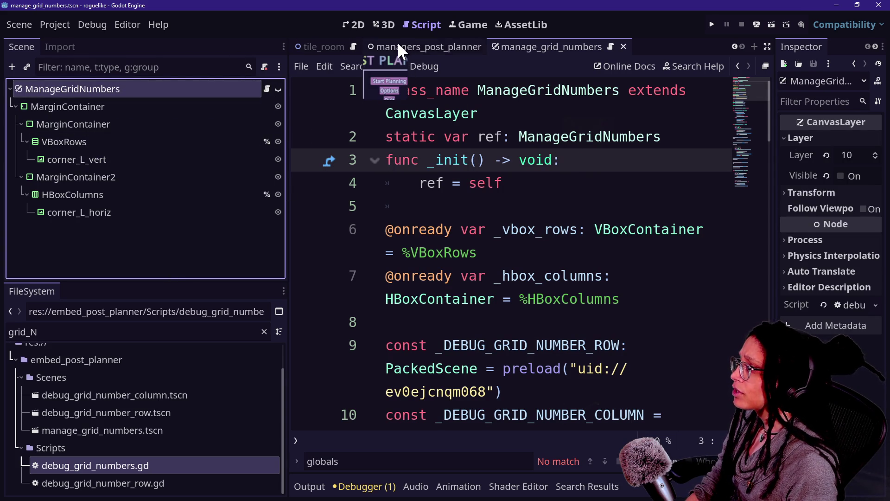
{"action": "scroll", "coordinate": [398, 41], "scroll_direction": "up", "scroll_amount": 2}
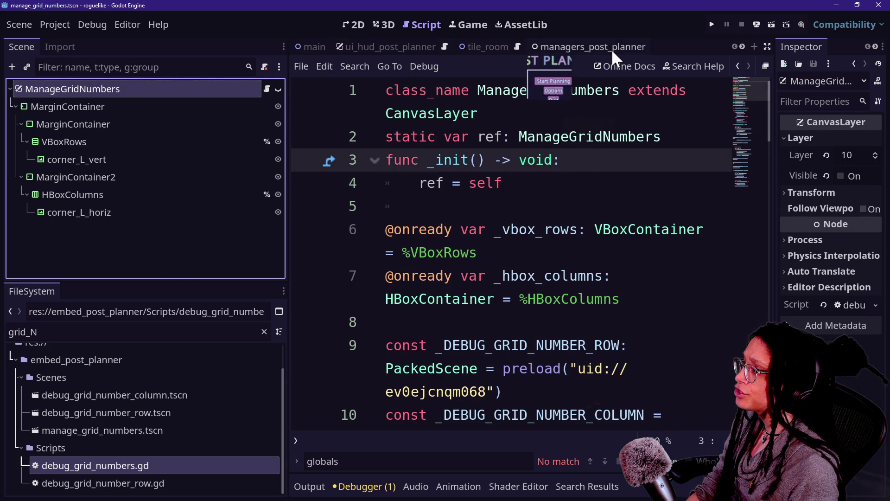
{"action": "scroll", "coordinate": [612, 48], "scroll_direction": "down", "scroll_amount": 2}
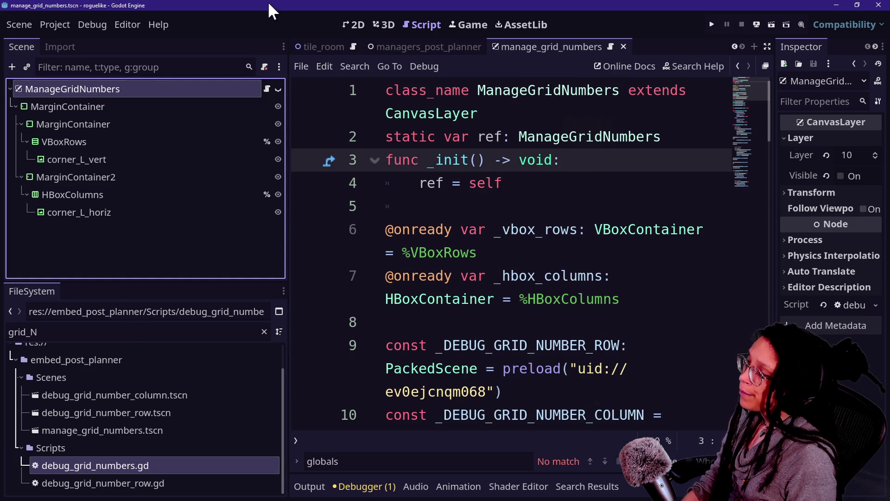
- Filter files for 'managers' and bring back the side panels and earlier tabs
{"action": "left_click", "coordinate": [124, 333]}
{"action": "type", "text": "manag"}
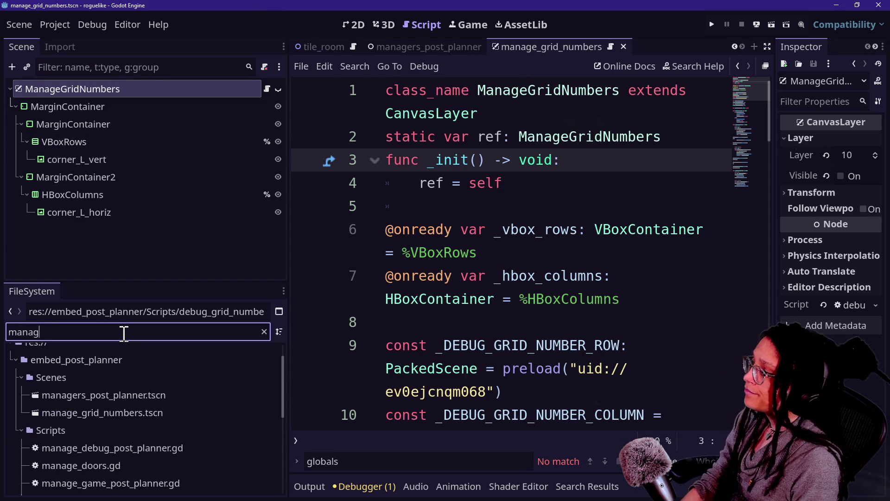
{"action": "type", "text": "ers"}
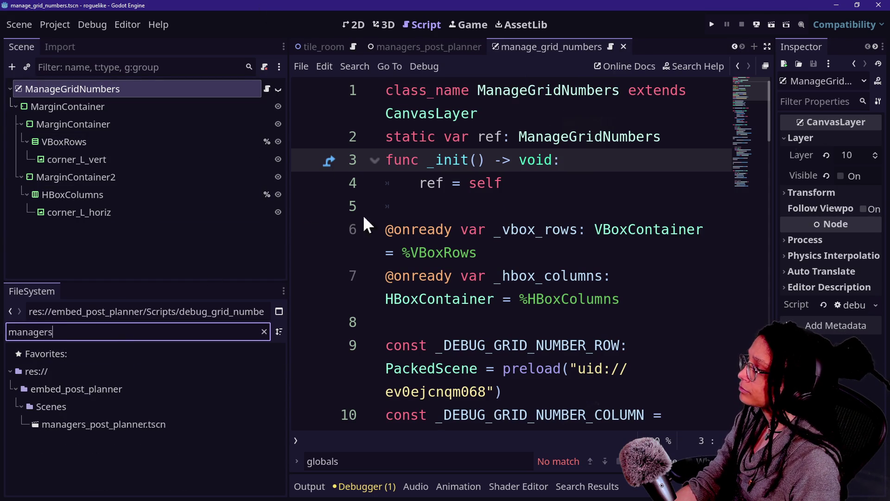
{"action": "left_click", "coordinate": [767, 44]}
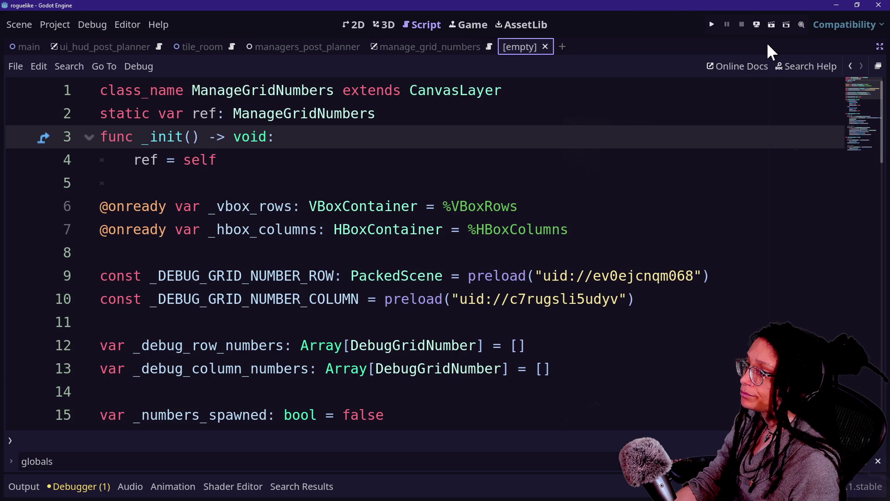
{"action": "left_click", "coordinate": [878, 46]}
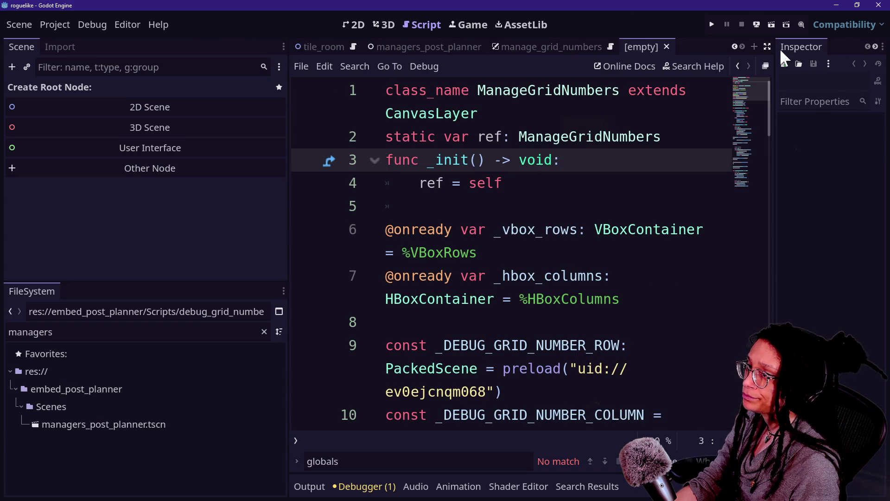
{"action": "left_click", "coordinate": [742, 47]}
{"action": "left_click", "coordinate": [735, 46]}
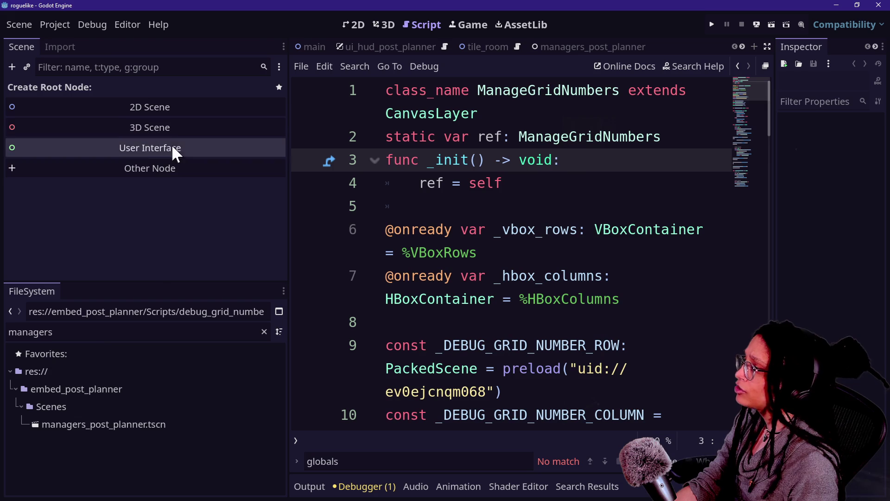
- Open managers_post_planner from the main scene and inspect ManageDebug, ManageGridNumbers and ManageLevel
{"action": "left_click", "coordinate": [315, 48]}
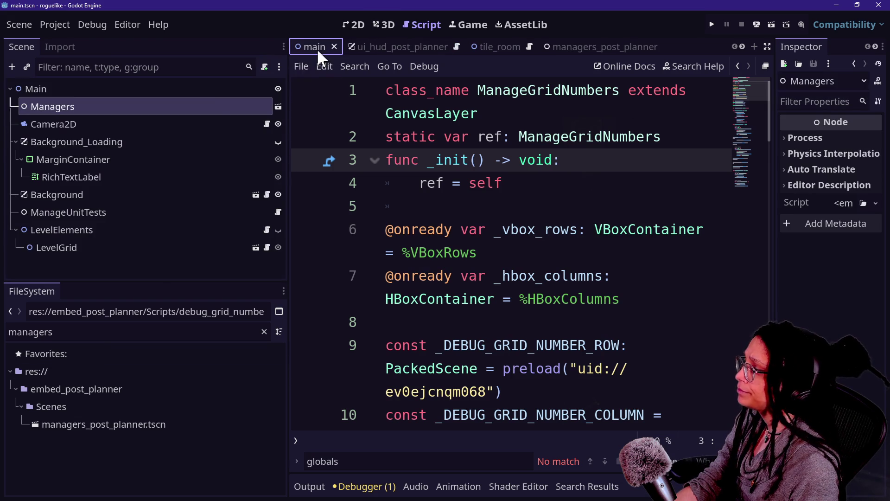
{"action": "left_click", "coordinate": [277, 107]}
{"action": "left_click", "coordinate": [162, 124]}
{"action": "left_click", "coordinate": [139, 139]}
{"action": "left_click", "coordinate": [134, 122]}
{"action": "left_click", "coordinate": [148, 110]}
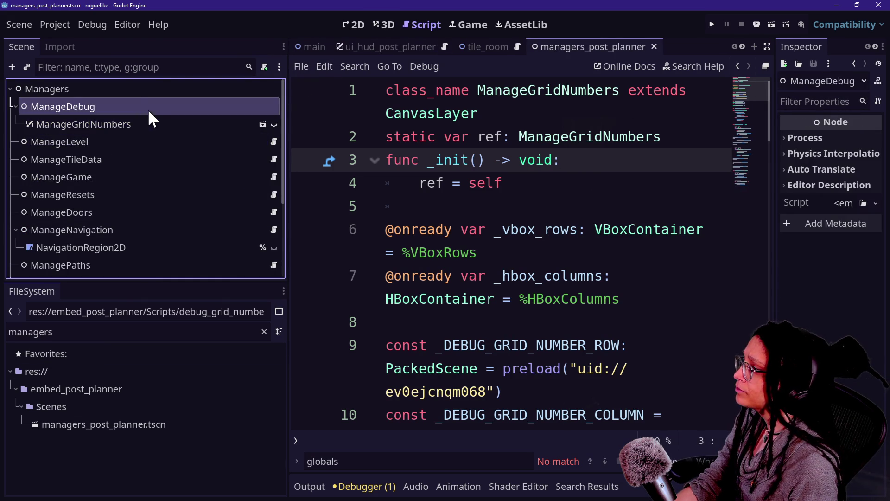
{"action": "left_click", "coordinate": [164, 136]}
{"action": "left_click", "coordinate": [165, 126]}
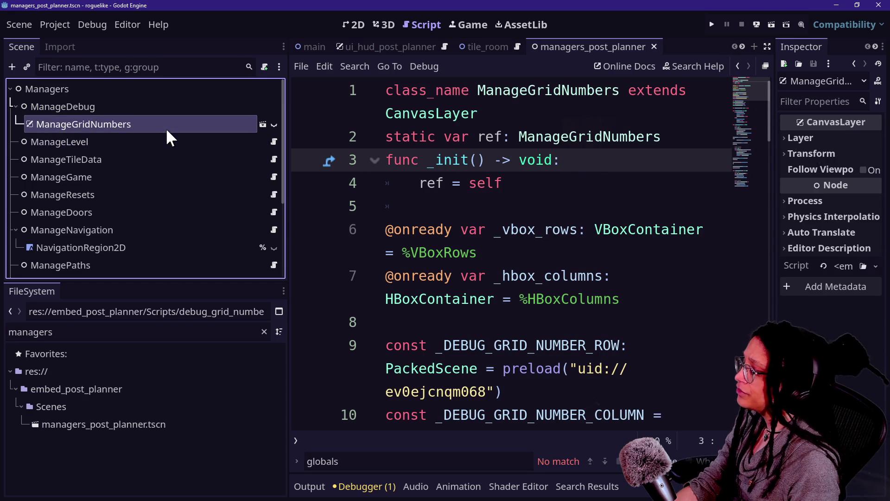
- Delete the ManageGridNumbers node from the managers_post_planner scene
{"action": "left_click", "coordinate": [262, 125]}
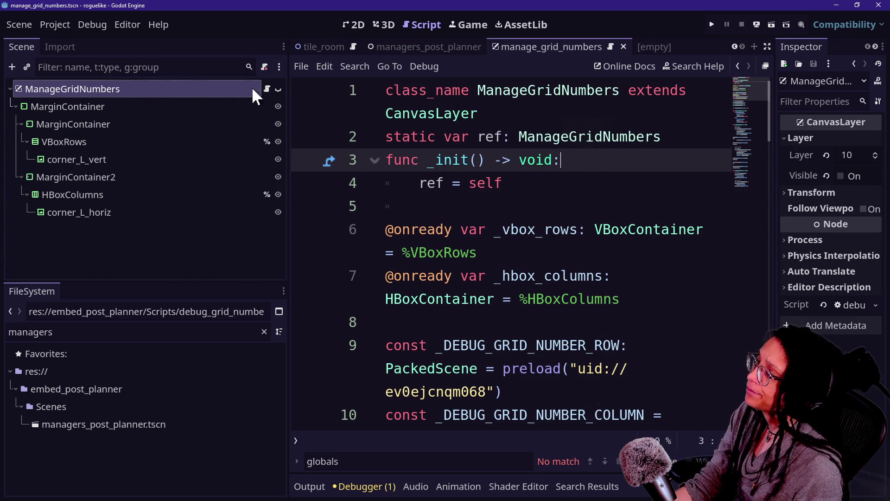
{"action": "mouse_move", "coordinate": [451, 45]}
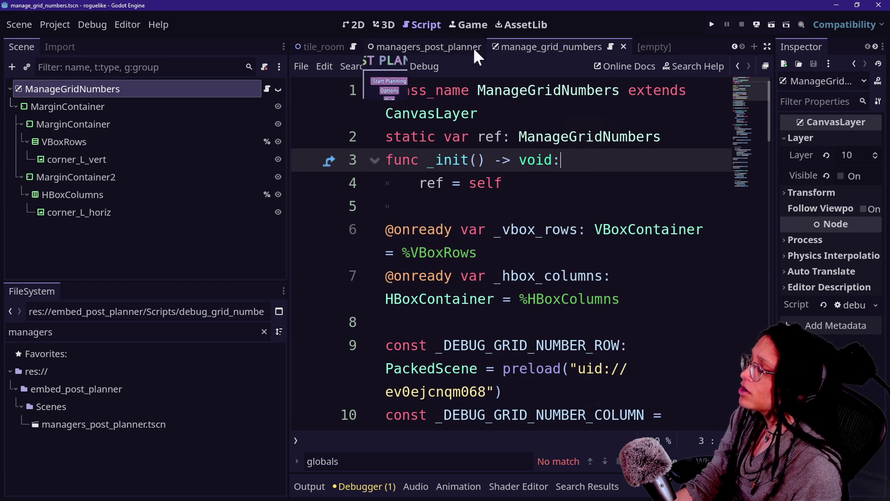
{"action": "left_click", "coordinate": [448, 46]}
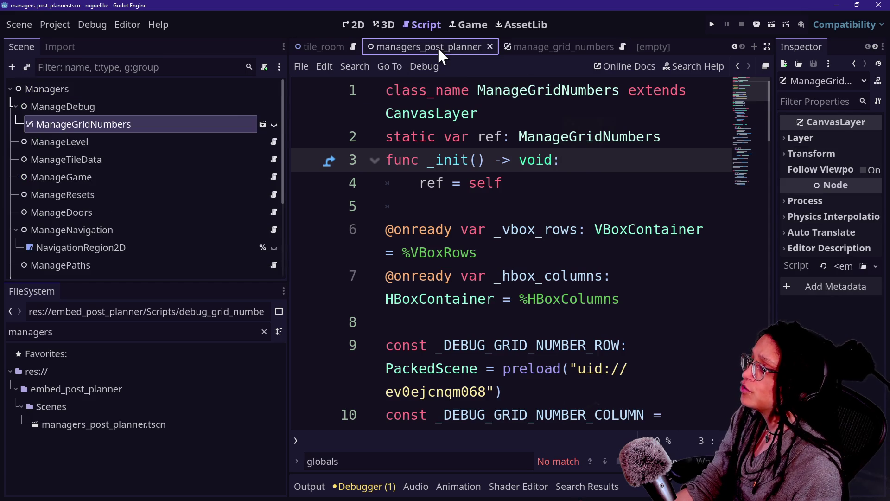
{"action": "left_click", "coordinate": [168, 121]}
{"action": "left_click", "coordinate": [211, 126]}
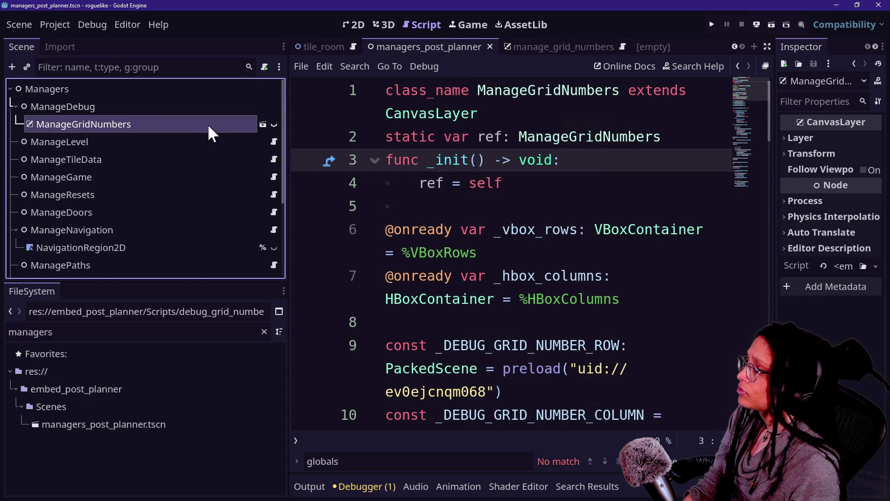
{"action": "key", "text": "Delete"}
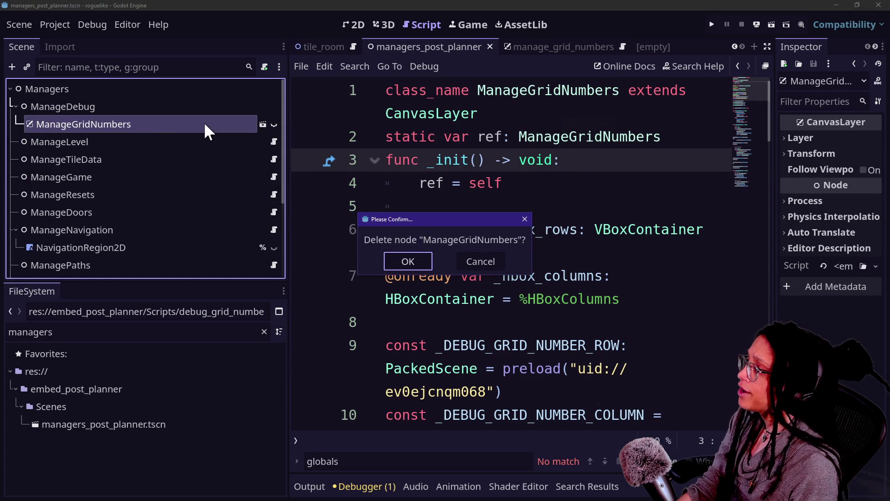
{"action": "key", "text": "Return"}
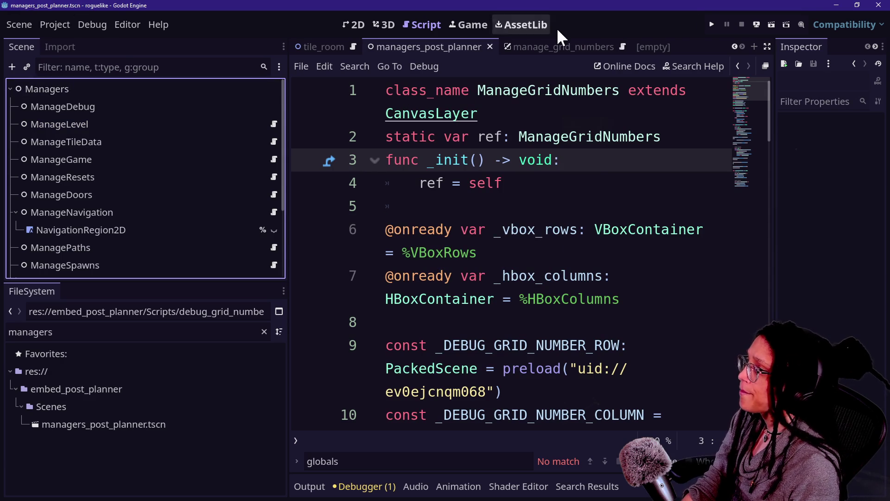
- Run the game, start planning, pick a platform, and stop it
{"action": "left_click", "coordinate": [712, 24]}
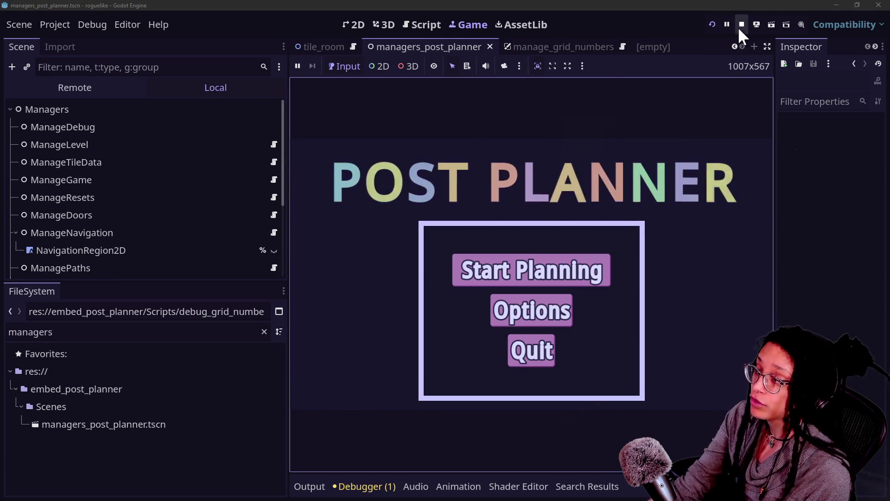
{"action": "left_click", "coordinate": [541, 276]}
{"action": "left_click", "coordinate": [515, 271]}
{"action": "left_click", "coordinate": [742, 24]}
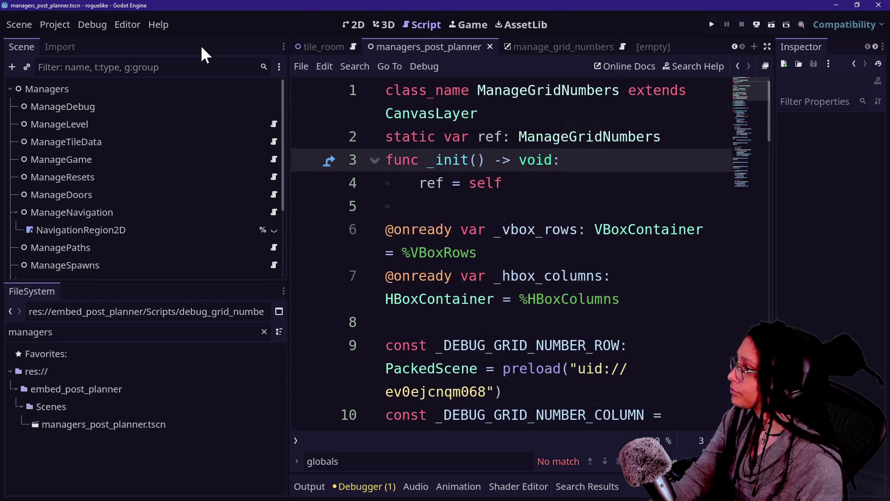
- Rerun with F5 into a Mewsky level, stop it, and open the Project menu
{"action": "key", "text": "F5"}
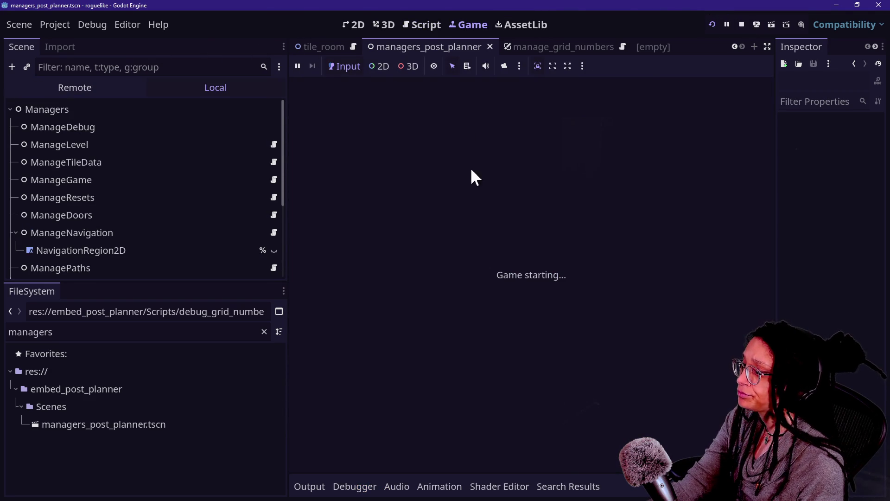
{"action": "left_click", "coordinate": [541, 274]}
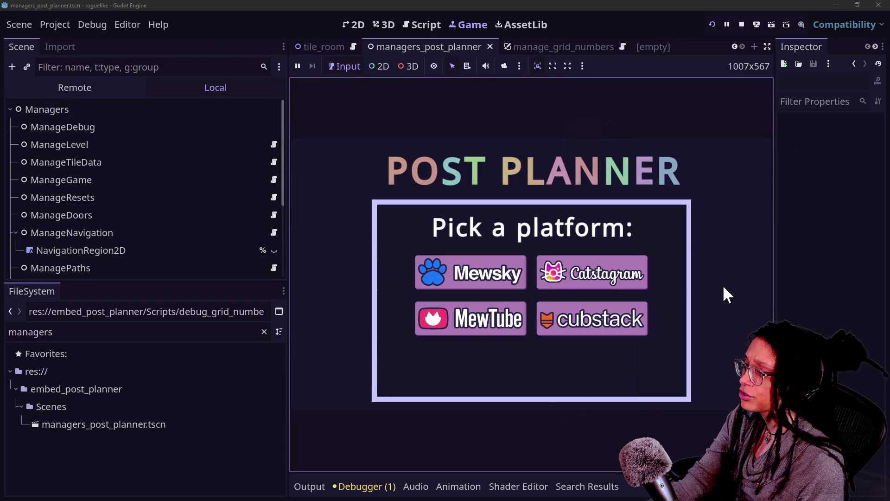
{"action": "left_click", "coordinate": [461, 285]}
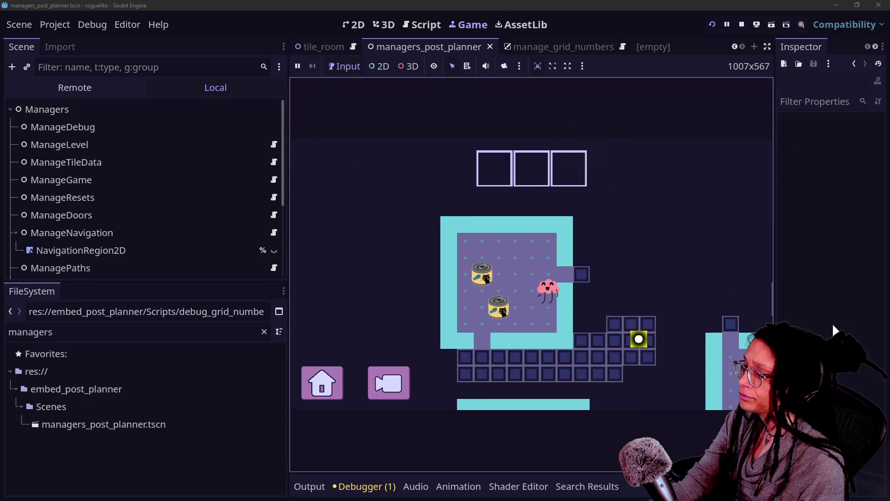
{"action": "left_click", "coordinate": [742, 25]}
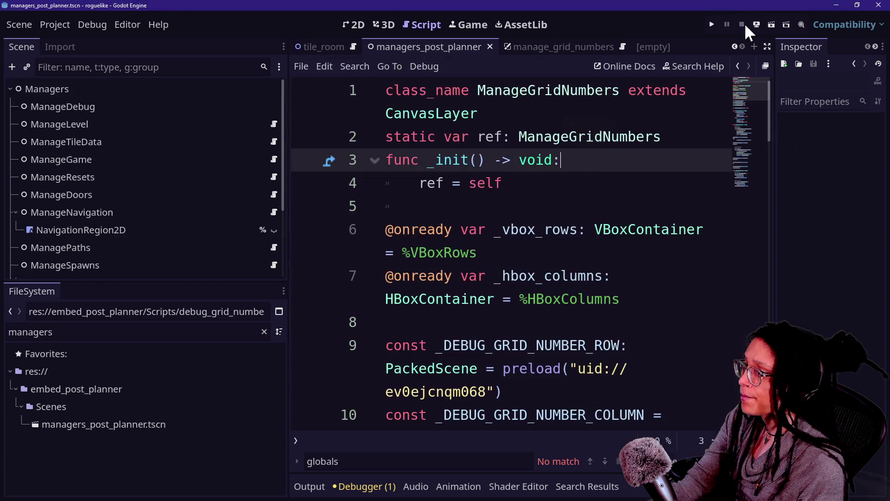
{"action": "left_click", "coordinate": [54, 25]}
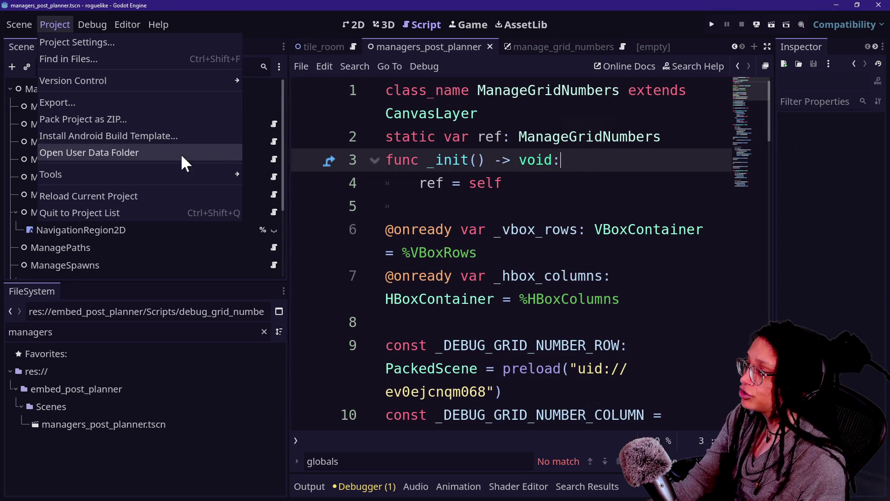
- Export embed_post_planner.pck to Embedded Games, overwrite it, and dismiss the file write error
{"action": "left_click", "coordinate": [158, 103]}
{"action": "left_click", "coordinate": [496, 365]}
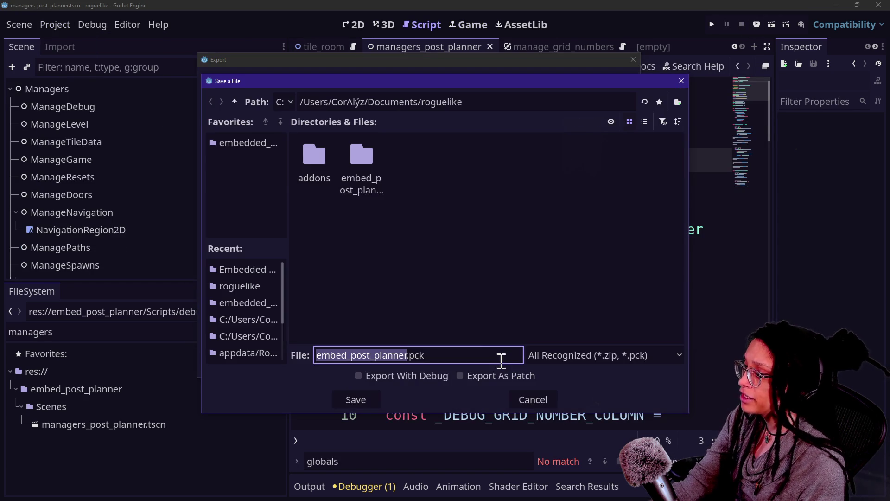
{"action": "left_click", "coordinate": [251, 269]}
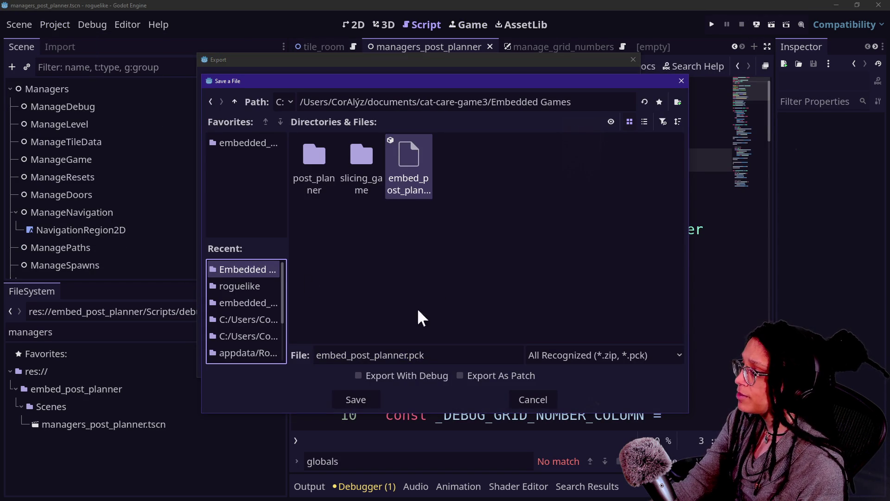
{"action": "left_click", "coordinate": [356, 400]}
{"action": "left_click", "coordinate": [341, 271]}
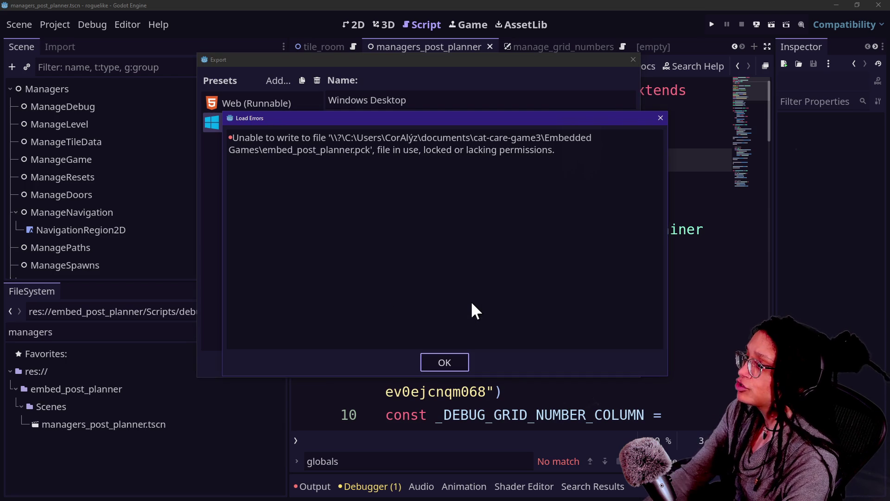
{"action": "left_click", "coordinate": [446, 361]}
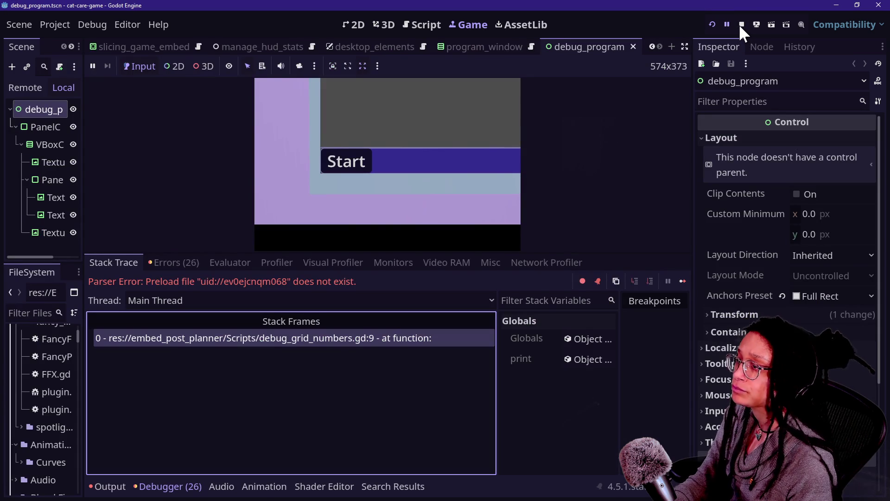
- Stop the running game and re-export the PCK over the existing file
{"action": "left_click", "coordinate": [741, 24]}
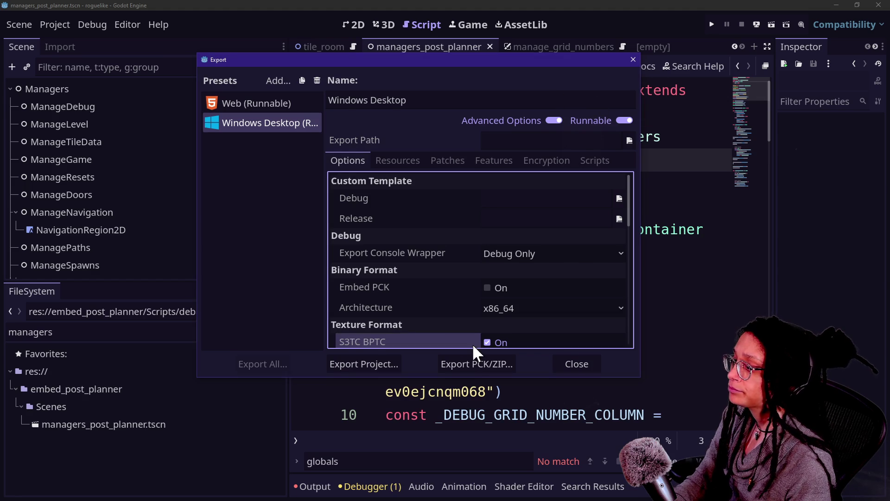
{"action": "left_click", "coordinate": [471, 361]}
{"action": "left_click", "coordinate": [274, 269]}
{"action": "left_click", "coordinate": [359, 399]}
{"action": "left_click", "coordinate": [357, 268]}
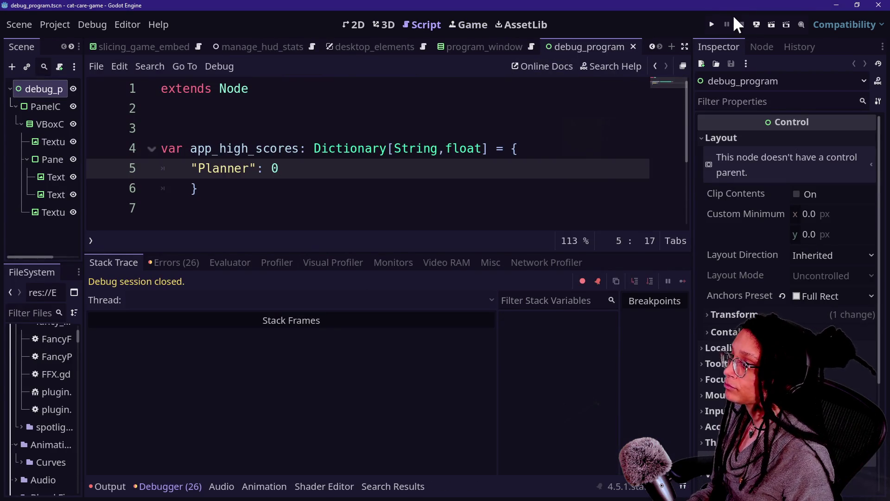
- Run cat-care-game, launch Post Planner from the desk computer, and trace the error to manage_levels.gd line 80
{"action": "left_click", "coordinate": [710, 24]}
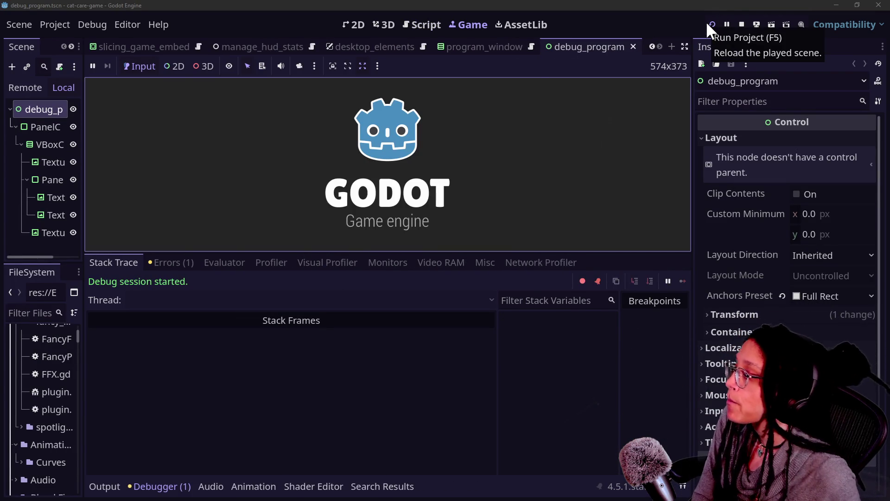
{"action": "left_click", "coordinate": [452, 146]}
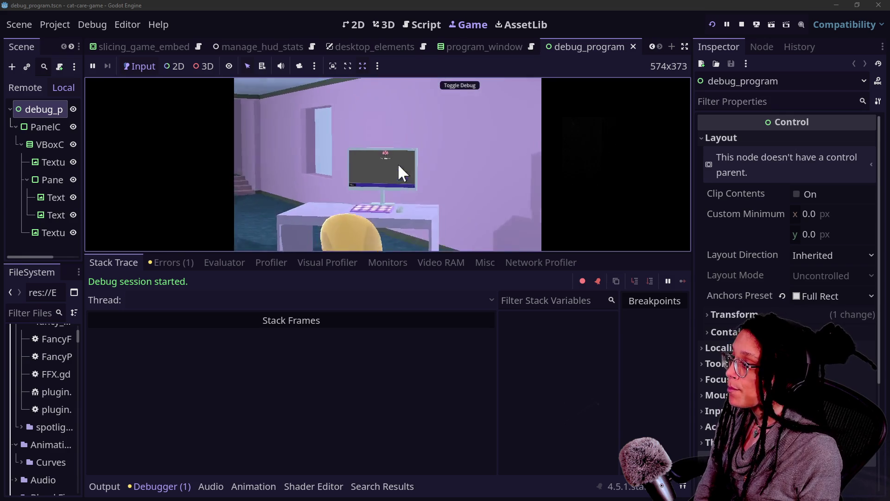
{"action": "left_click", "coordinate": [406, 111]}
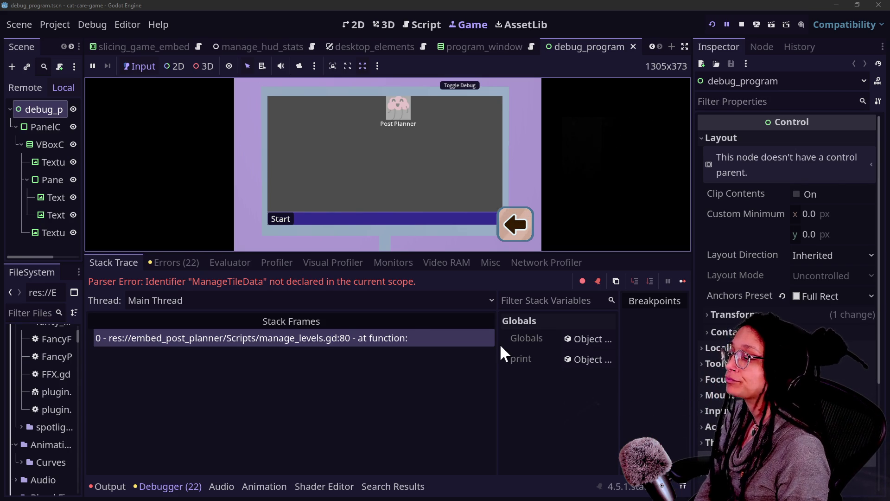
{"action": "left_click_drag", "start_coordinate": [498, 344], "coordinate": [318, 368]}
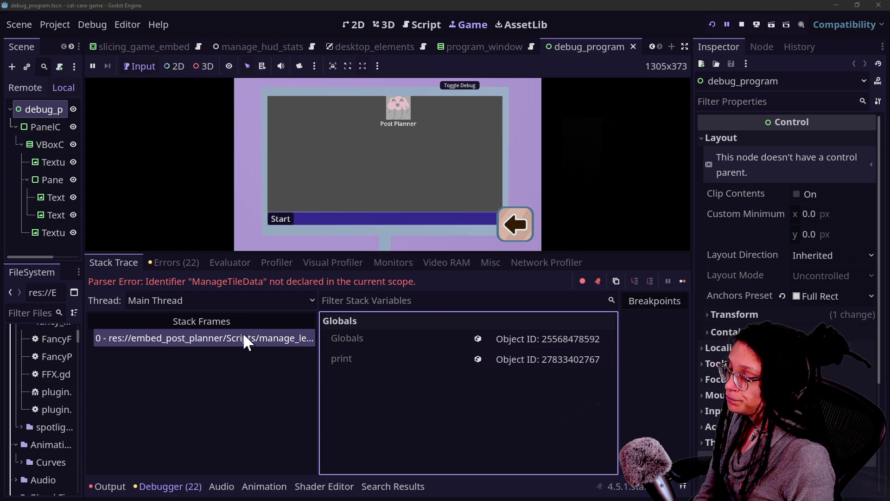
{"action": "left_click", "coordinate": [247, 344]}
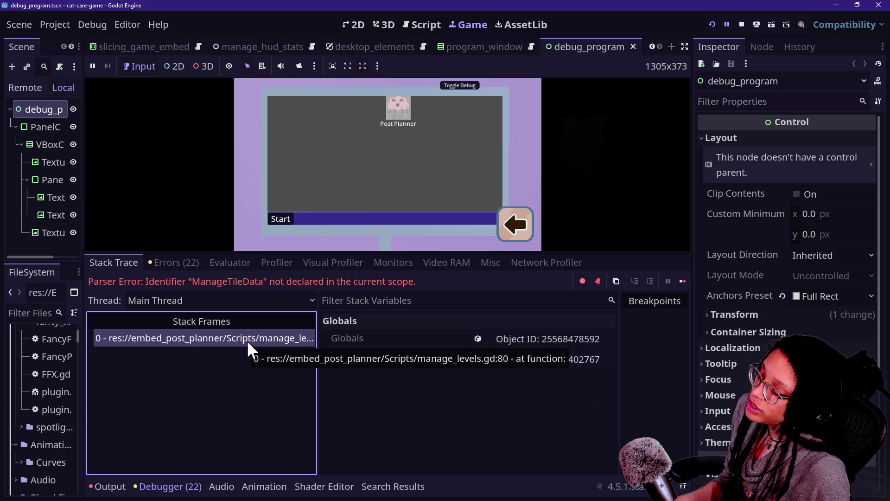
{"action": "left_click", "coordinate": [429, 24]}
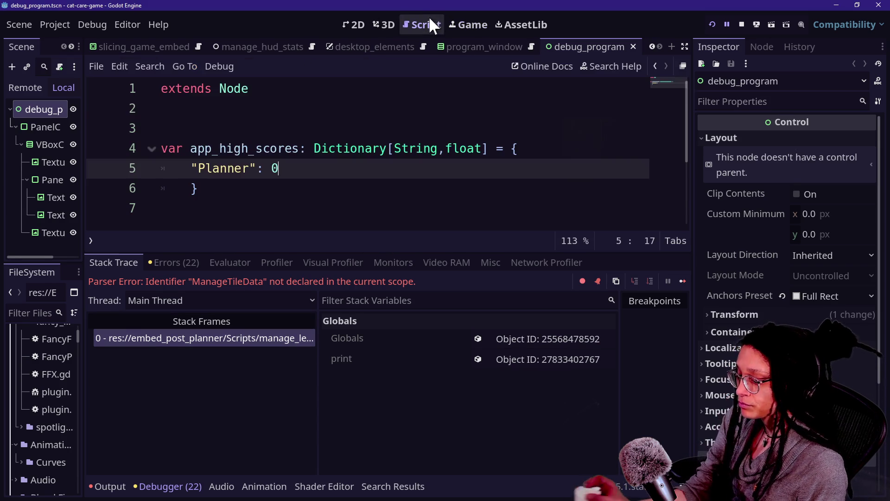
- Search for the manage_ti tile data script with Quick Open and Find in Files, then cancel
{"action": "left_click_drag", "start_coordinate": [425, 95], "coordinate": [413, 100]}
{"action": "key", "text": "shift+alt+o"}
{"action": "type", "text": "manage"}
{"action": "type", "text": "_ti"}
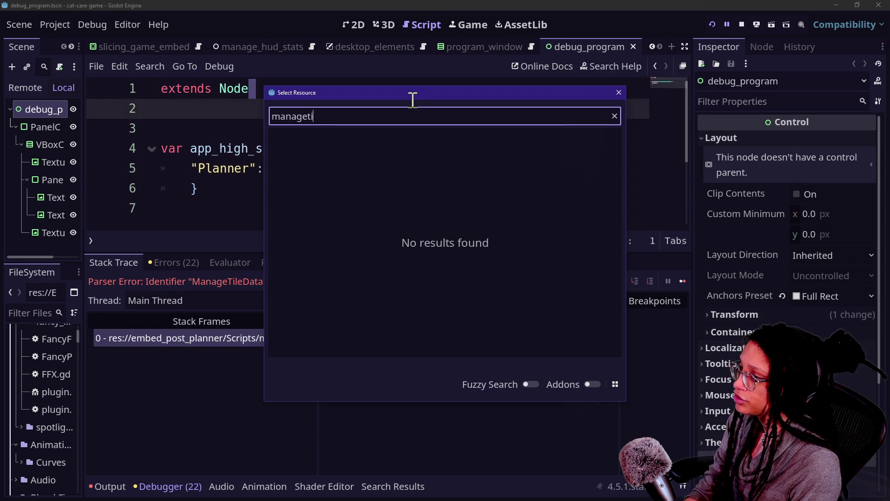
{"action": "key", "text": "BackSpace"}
{"action": "key", "text": "BackSpace"}
{"action": "key", "text": "BackSpace"}
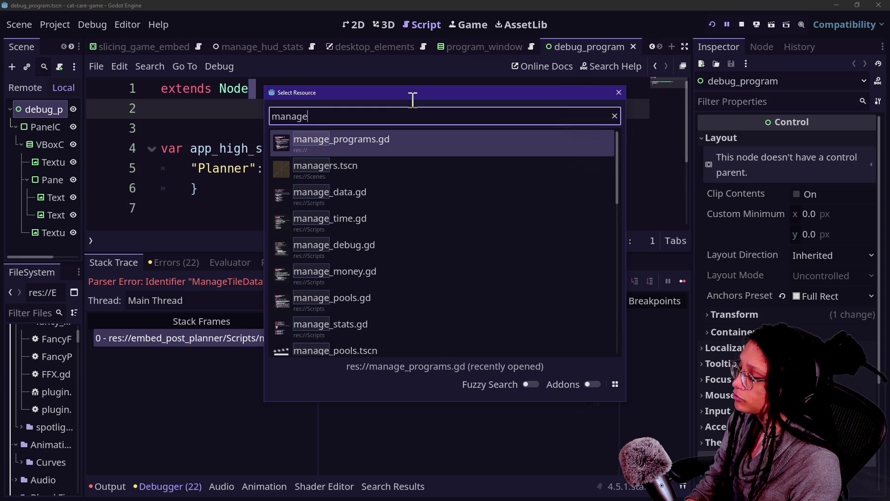
{"action": "type", "text": "_"}
{"action": "key", "text": "Escape"}
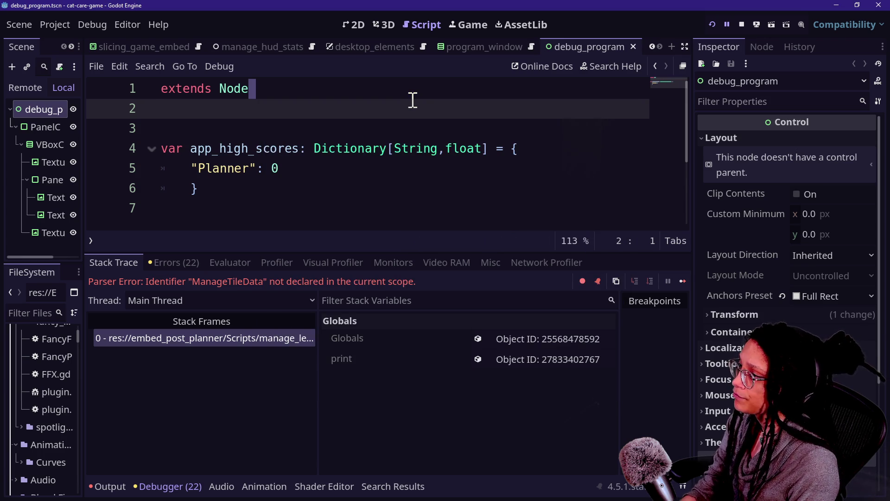
{"action": "key", "text": "ctrl+shift+f"}
{"action": "key", "text": "Escape"}
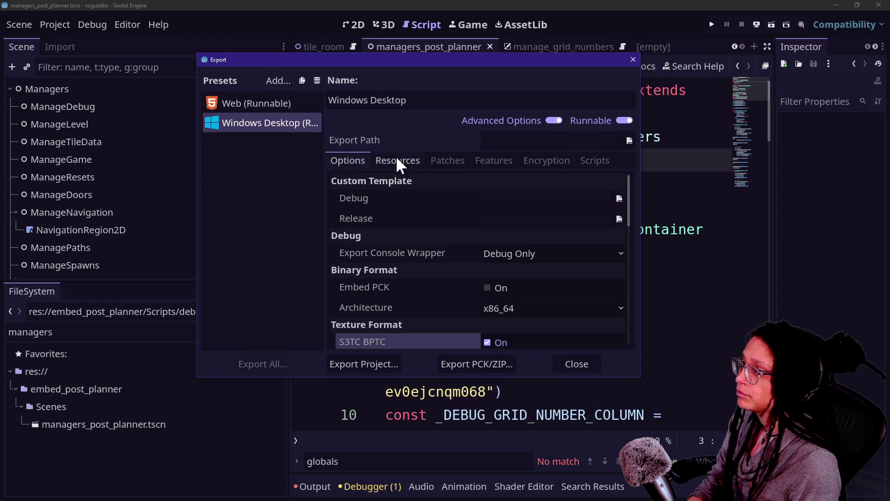
- View the export's resource settings and open Find in Files from line 2 of the script
{"action": "left_click", "coordinate": [398, 158]}
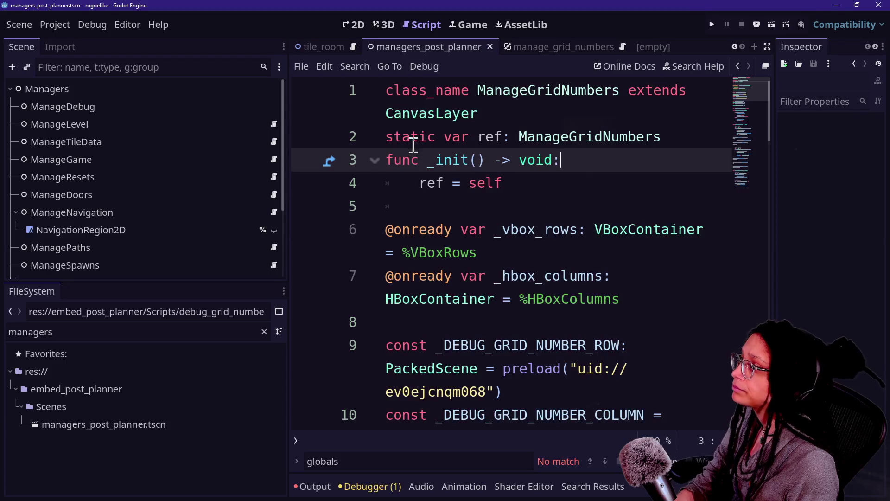
{"action": "left_click", "coordinate": [411, 145]}
{"action": "key", "text": "ctrl+shift+f"}
- Quick Open manage_tile_data.gd in distraction-free mode and put the caret on its static ref line
{"action": "type", "text": "tile"}
{"action": "key", "text": "Escape"}
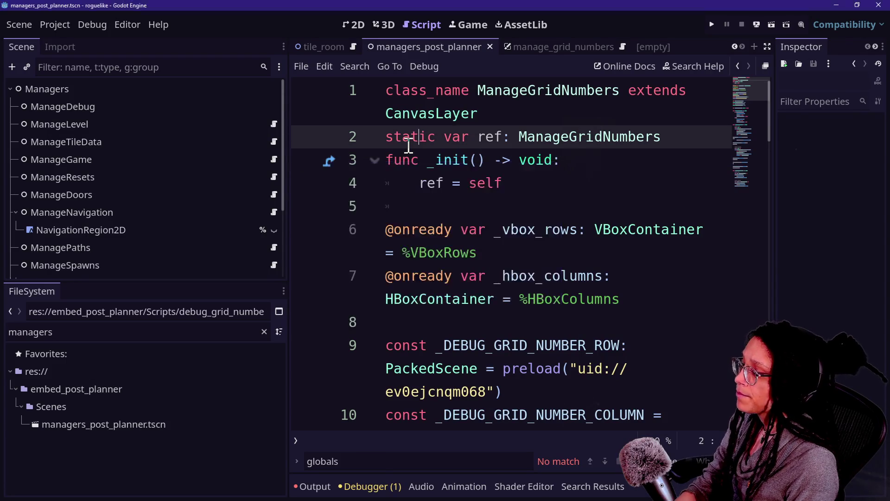
{"action": "key", "text": "alt+shift+o"}
{"action": "type", "text": "tile_d"}
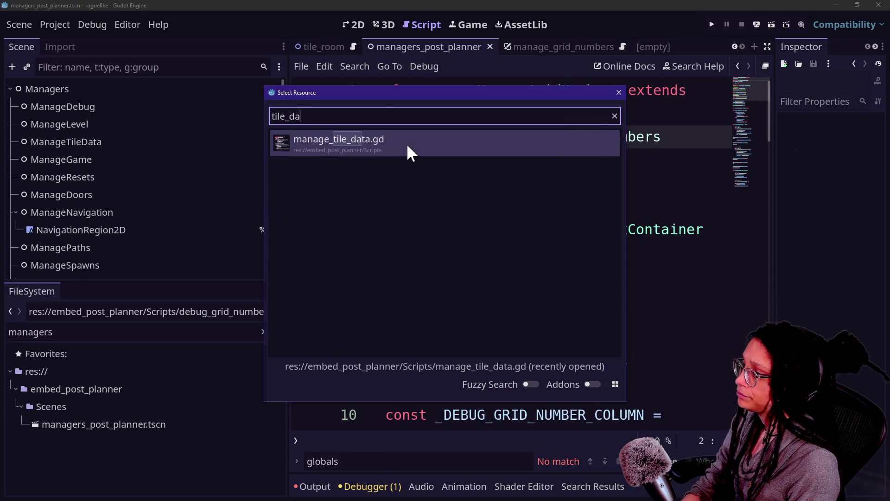
{"action": "type", "text": "a"}
{"action": "key", "text": "Return"}
{"action": "left_click", "coordinate": [434, 200]}
{"action": "key", "text": "ctrl+shift+F11"}
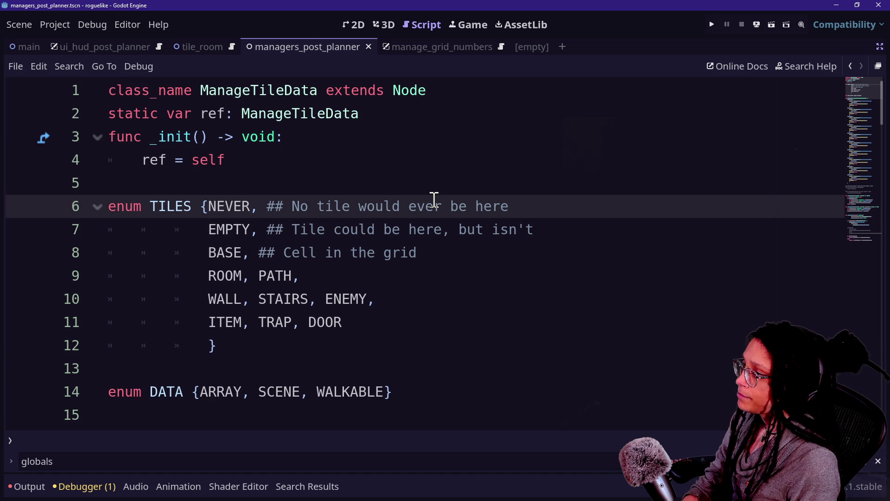
{"action": "left_click", "coordinate": [239, 116]}
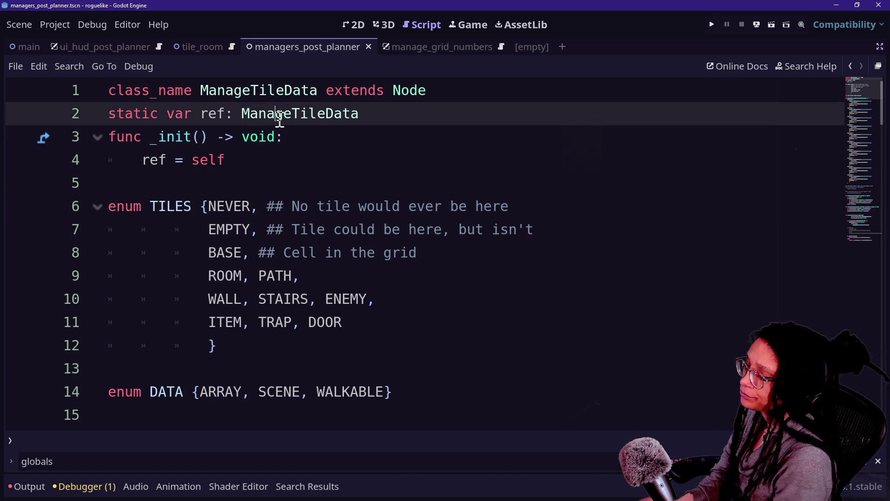
- Restore the side docks and inspect the Managers and ManageDebug nodes
{"action": "left_click", "coordinate": [880, 47]}
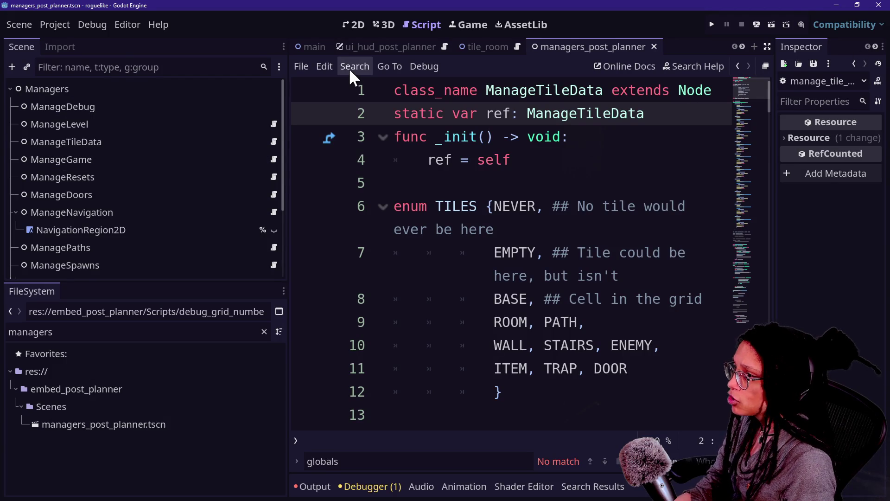
{"action": "left_click", "coordinate": [100, 127]}
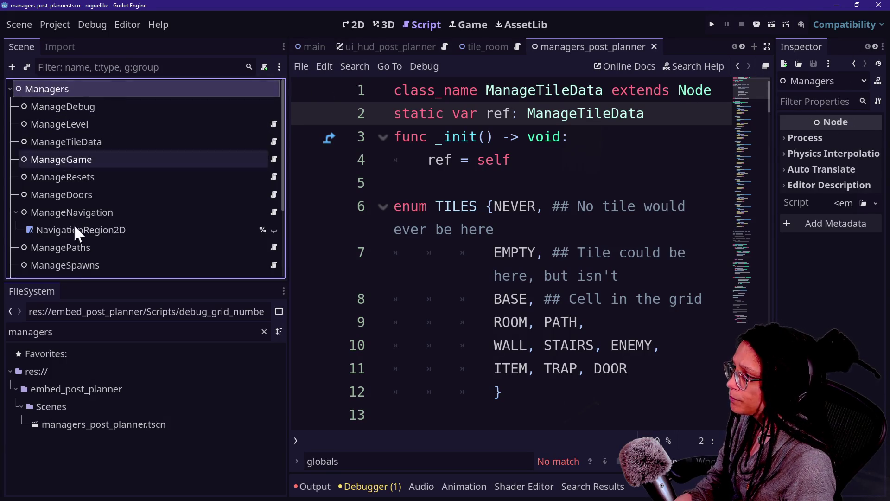
{"action": "scroll", "coordinate": [74, 259], "scroll_direction": "down", "scroll_amount": 3}
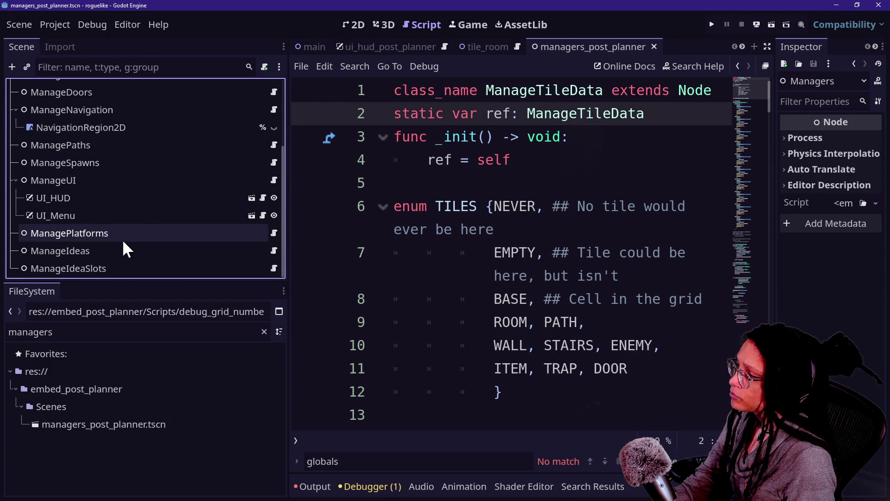
{"action": "scroll", "coordinate": [138, 228], "scroll_direction": "up", "scroll_amount": 3}
{"action": "left_click", "coordinate": [62, 103]}
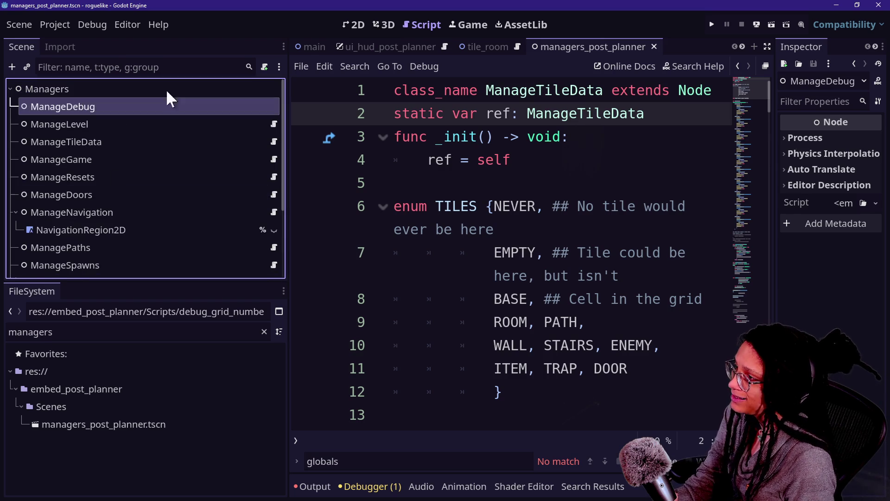
- In the main scene, select the Background_Loading, Managers, ManageUnitTests and MarginContainer nodes
{"action": "left_click", "coordinate": [302, 48]}
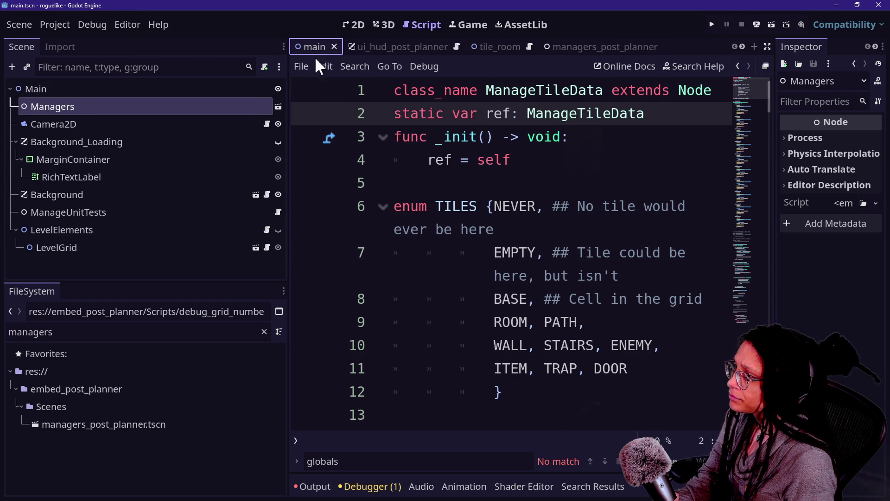
{"action": "left_click", "coordinate": [199, 142]}
{"action": "left_click", "coordinate": [161, 107]}
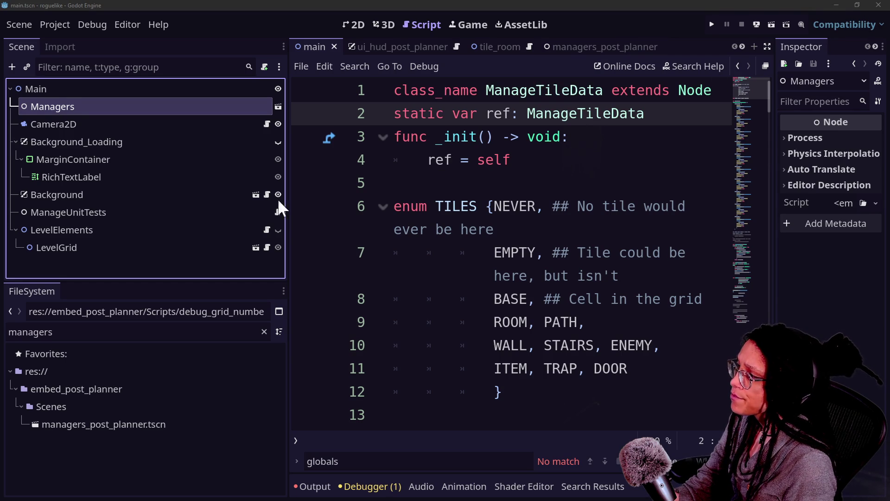
{"action": "left_click", "coordinate": [158, 211]}
{"action": "left_click", "coordinate": [148, 161]}
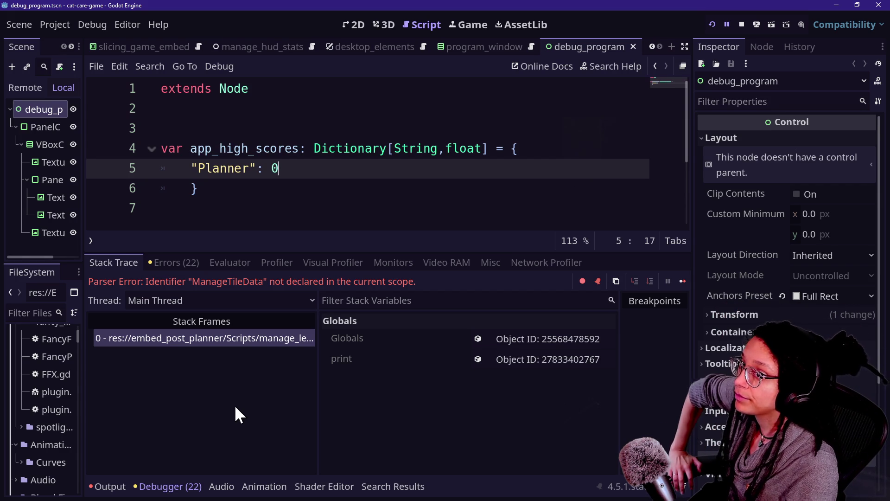
- Focus the Stack Frames panel, then show the Debugger's Errors (22) list
{"action": "left_click", "coordinate": [246, 338]}
{"action": "left_click", "coordinate": [202, 285]}
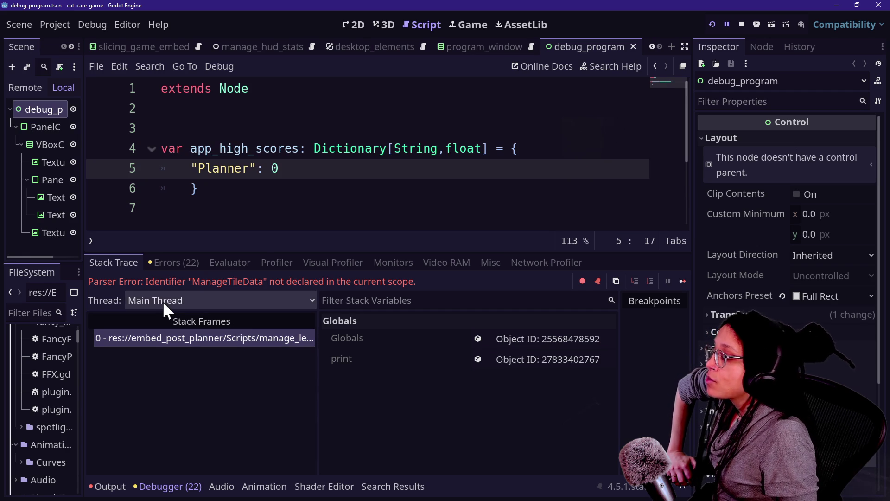
{"action": "left_click", "coordinate": [172, 263]}
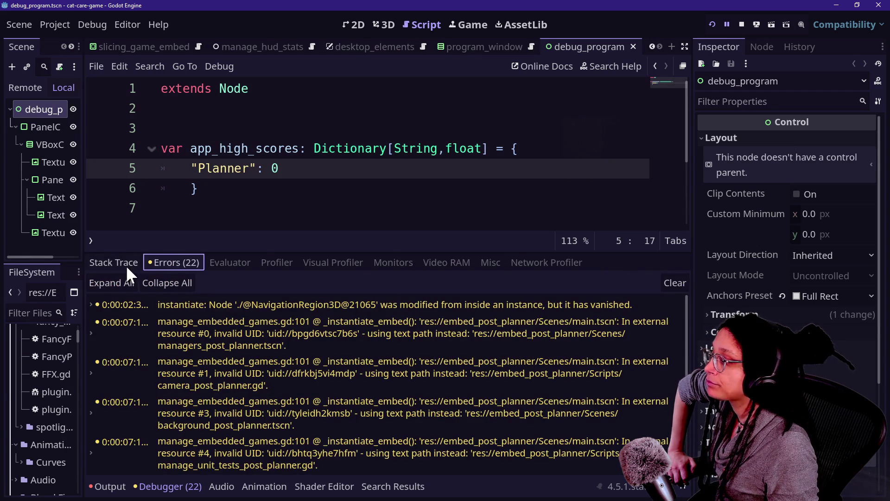
- Select the EMPTY entry on lines 7–8 of manage_tile_data.gd, then start a new browser tab
{"action": "mouse_move", "coordinate": [475, 394]}
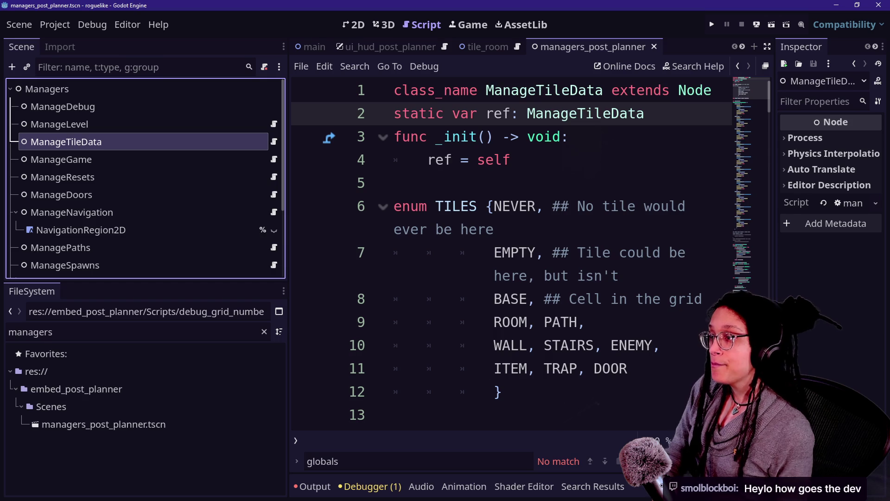
{"action": "left_click_drag", "start_coordinate": [703, 299], "coordinate": [570, 276]}
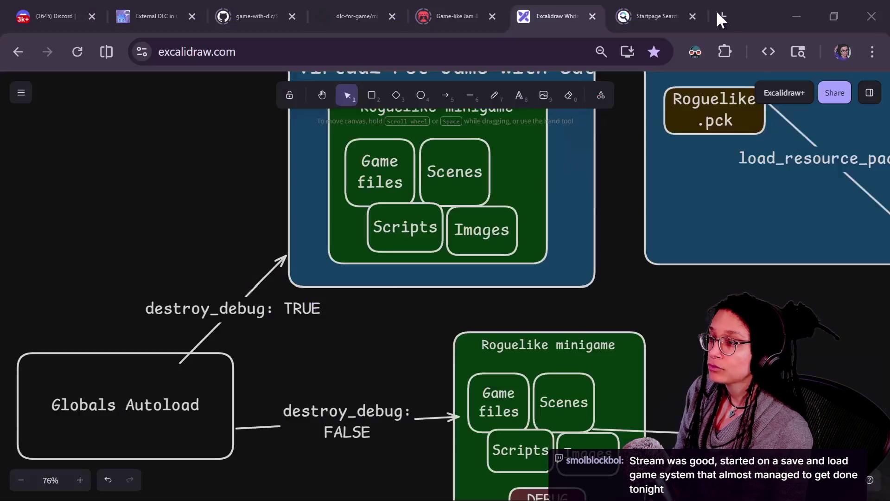
{"action": "left_click", "coordinate": [719, 15]}
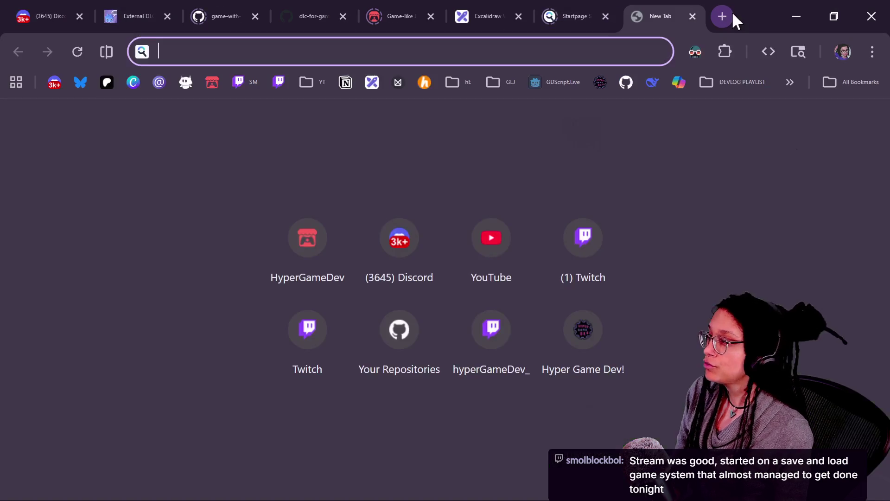
- Go to the itch.io tamagotchi-like-wip page by typing 'tama' and run the web build
{"action": "type", "text": "vir"}
{"action": "key", "text": "BackSpace"}
{"action": "key", "text": "BackSpace"}
{"action": "key", "text": "BackSpace"}
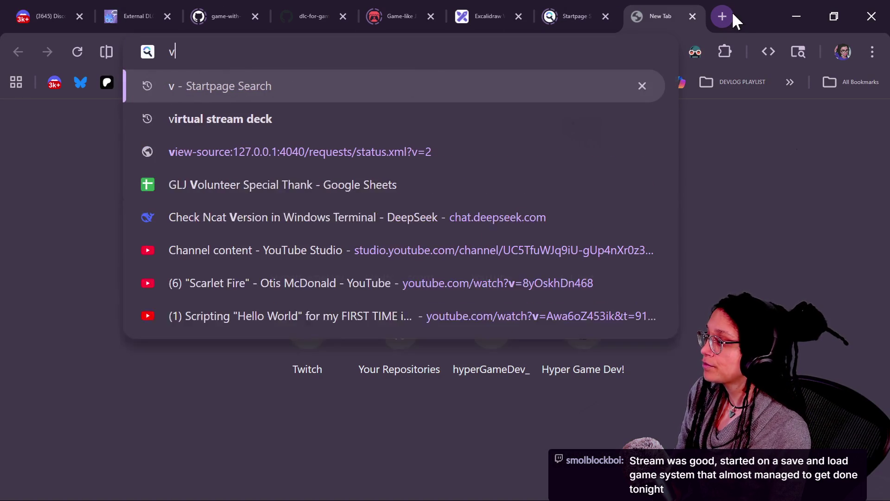
{"action": "type", "text": "tama"}
{"action": "key", "text": "Return"}
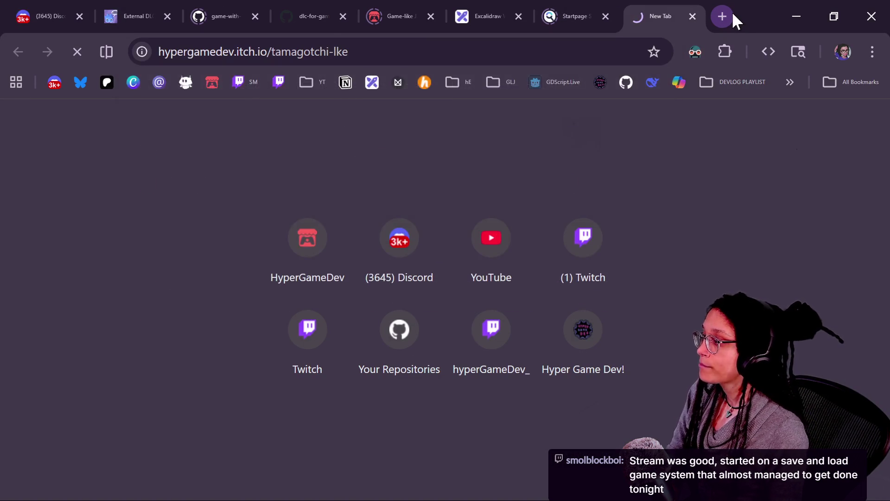
{"action": "left_click", "coordinate": [406, 271]}
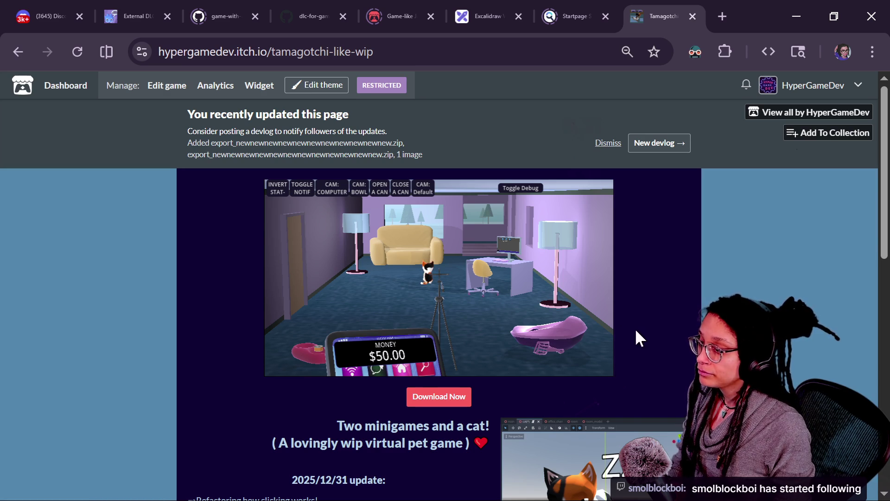
- Zoom the page to 90% and view the phone, couch and litter box close-ups, returning to the room each time
{"action": "key", "text": "ctrl+plus"}
{"action": "key", "text": "ctrl+plus"}
{"action": "key", "text": "ctrl+plus"}
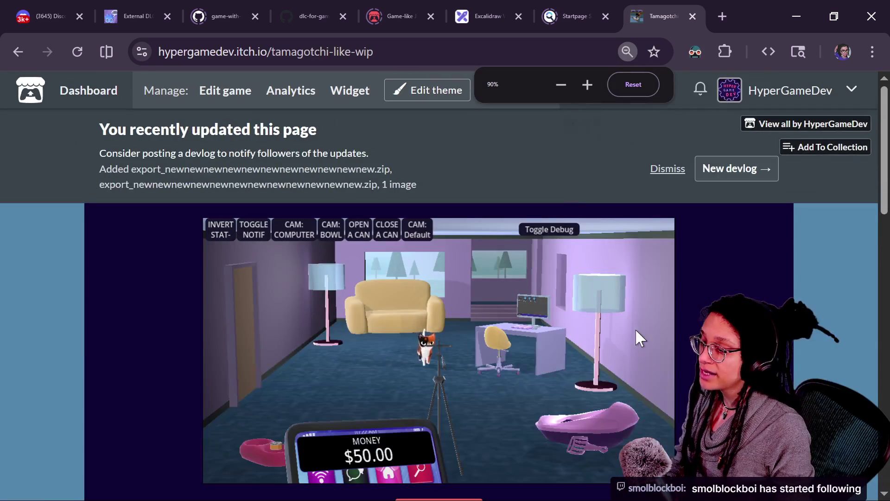
{"action": "scroll", "coordinate": [636, 330], "scroll_direction": "down", "scroll_amount": 2}
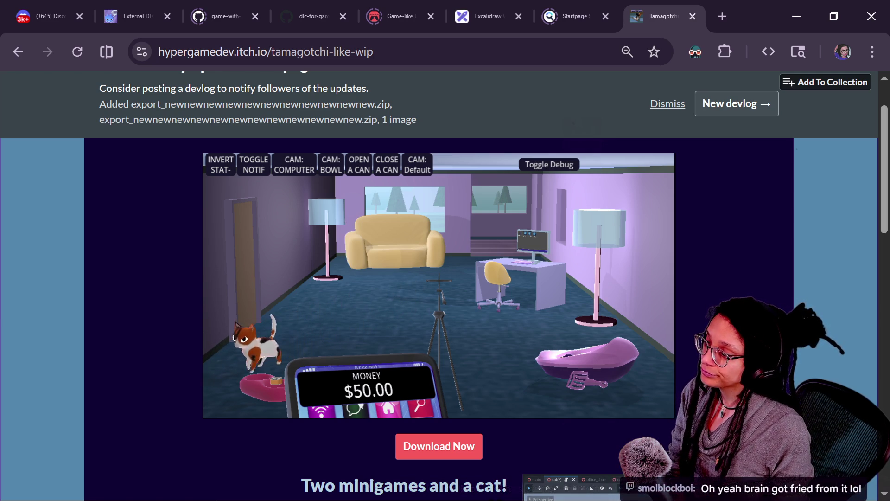
{"action": "left_click", "coordinate": [462, 268]}
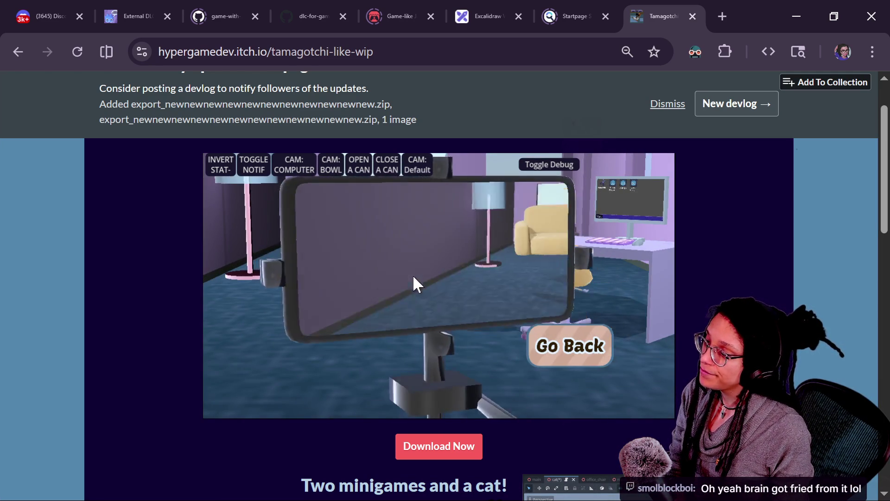
{"action": "left_click", "coordinate": [570, 346]}
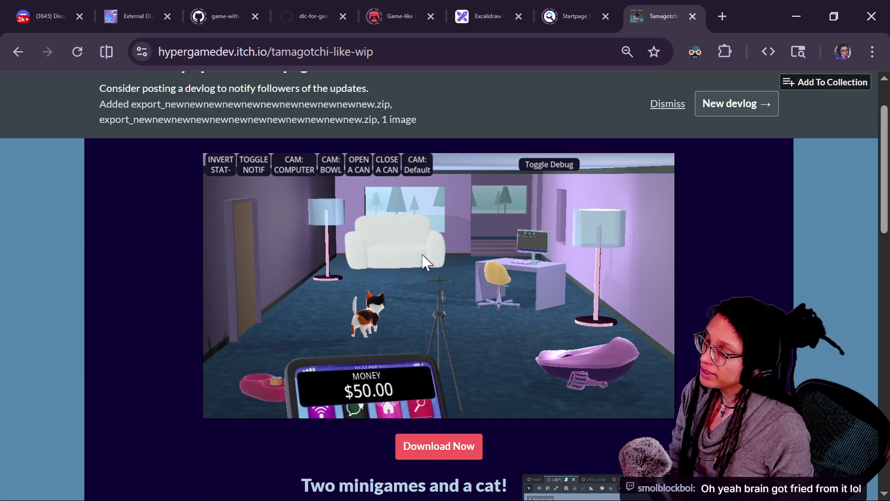
{"action": "left_click", "coordinate": [426, 262]}
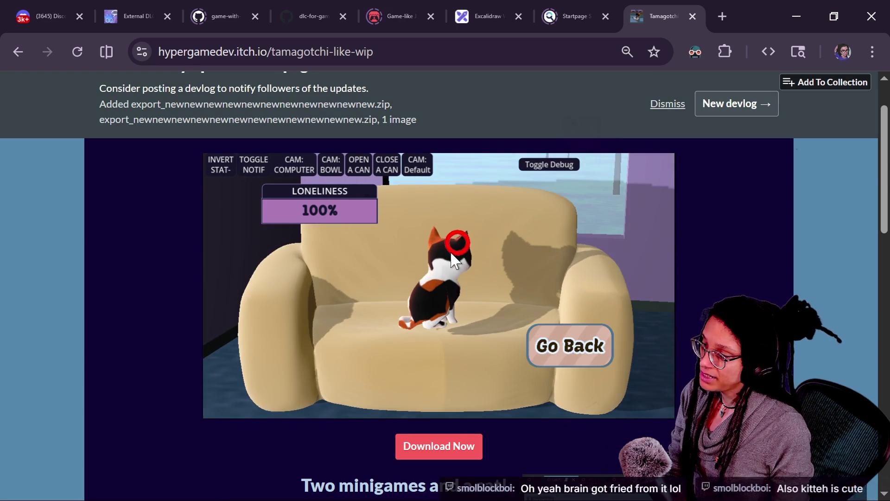
{"action": "left_click", "coordinate": [568, 355]}
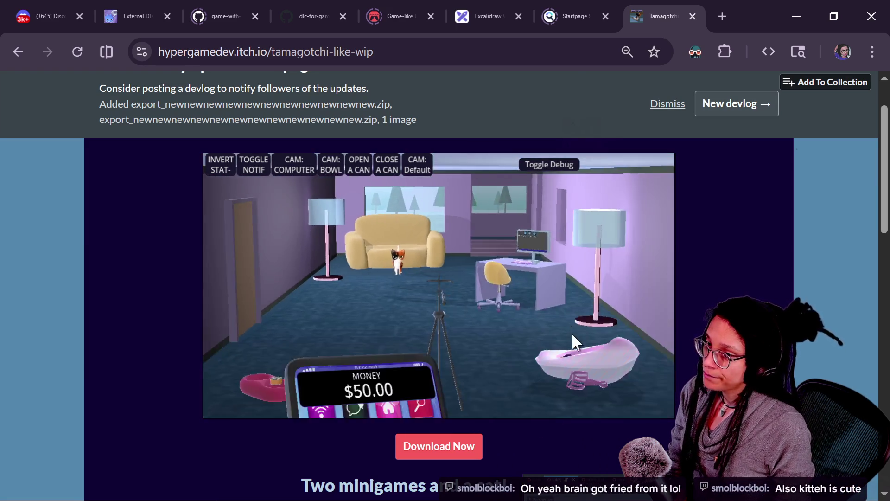
{"action": "left_click", "coordinate": [575, 332]}
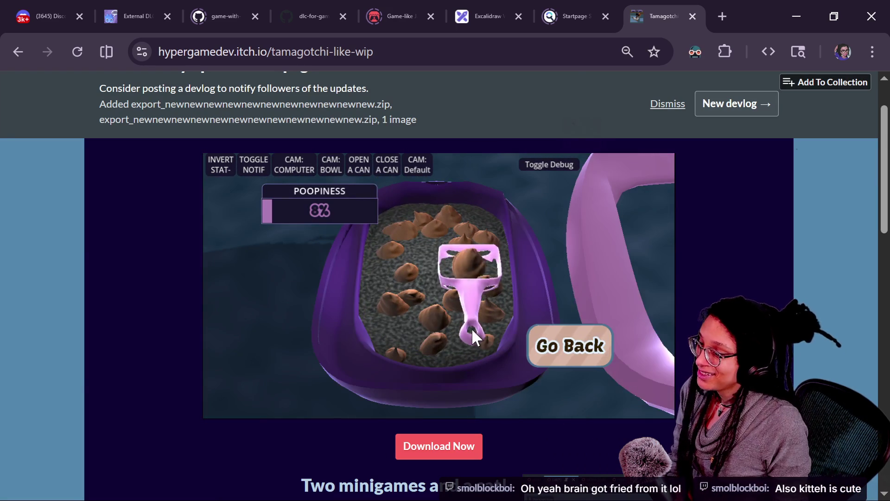
{"action": "left_click", "coordinate": [532, 336]}
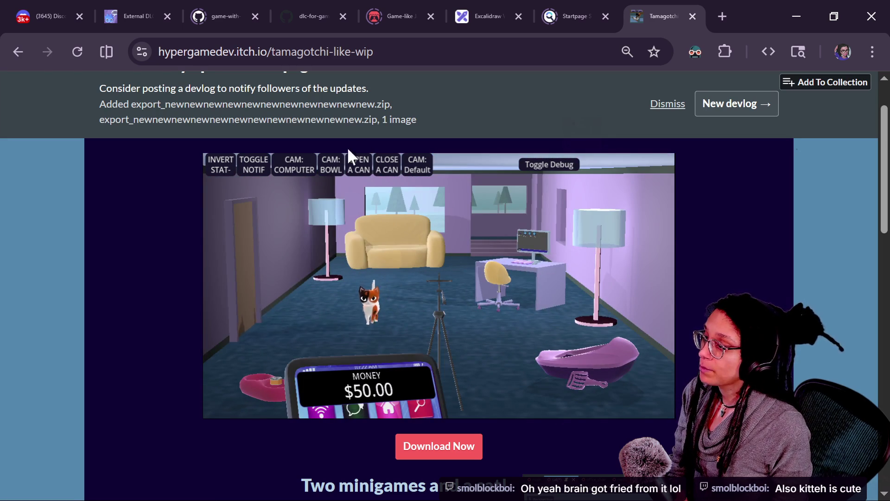
- On the in-game computer, close EVEN MORE!!!, rearrange the Bank App and Debug Program icons, and launch Video Editor
{"action": "left_click", "coordinate": [309, 164]}
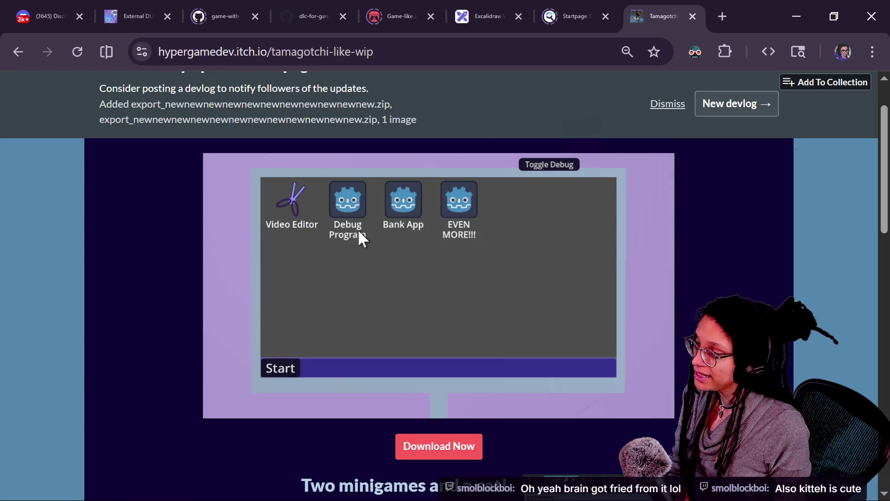
{"action": "mouse_move", "coordinate": [303, 199]}
{"action": "left_mouse_down"}
{"action": "mouse_move", "coordinate": [461, 355]}
{"action": "mouse_move", "coordinate": [391, 296]}
{"action": "mouse_move", "coordinate": [511, 243]}
{"action": "left_mouse_up"}
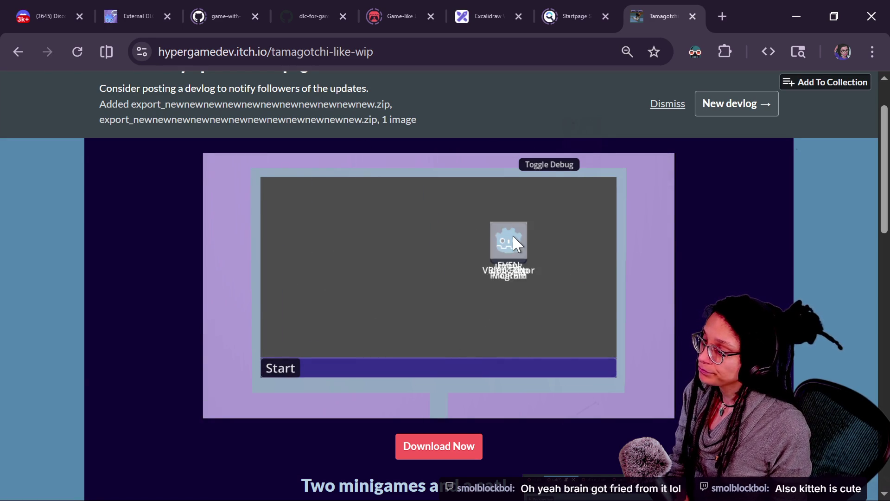
{"action": "left_click", "coordinate": [607, 184]}
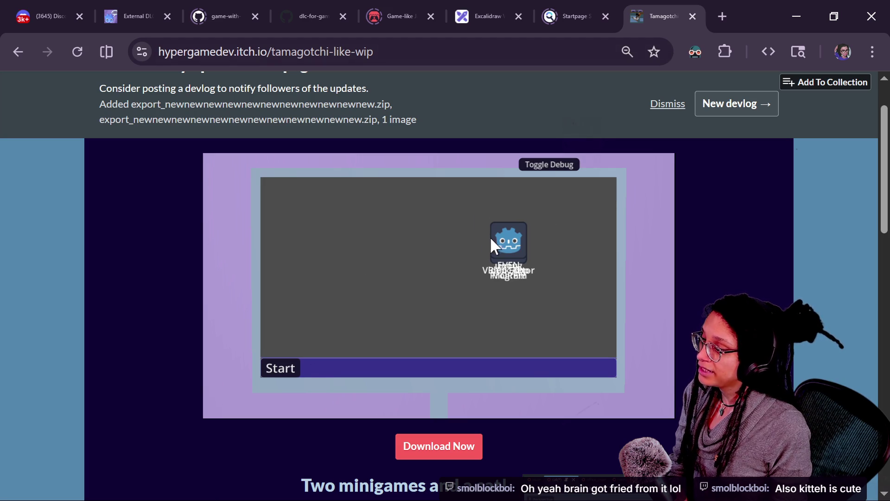
{"action": "left_click_drag", "start_coordinate": [486, 254], "coordinate": [427, 305]}
{"action": "left_click_drag", "start_coordinate": [514, 229], "coordinate": [569, 210]}
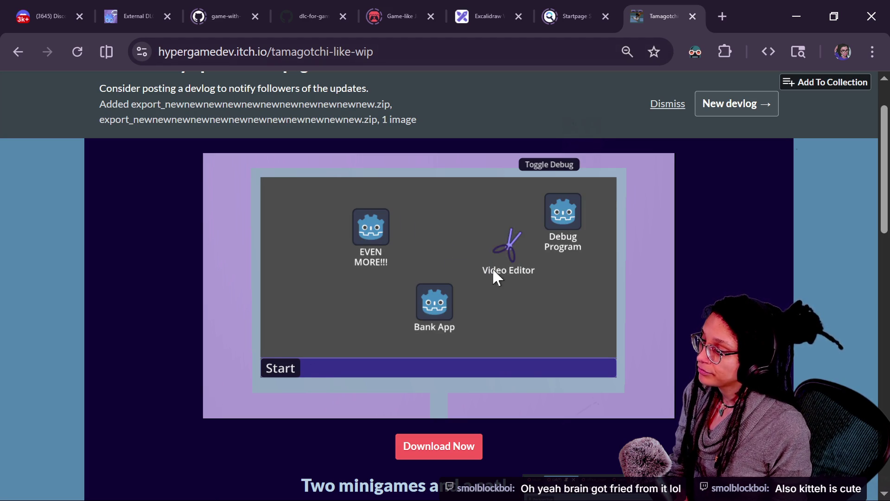
{"action": "double_click", "coordinate": [524, 278]}
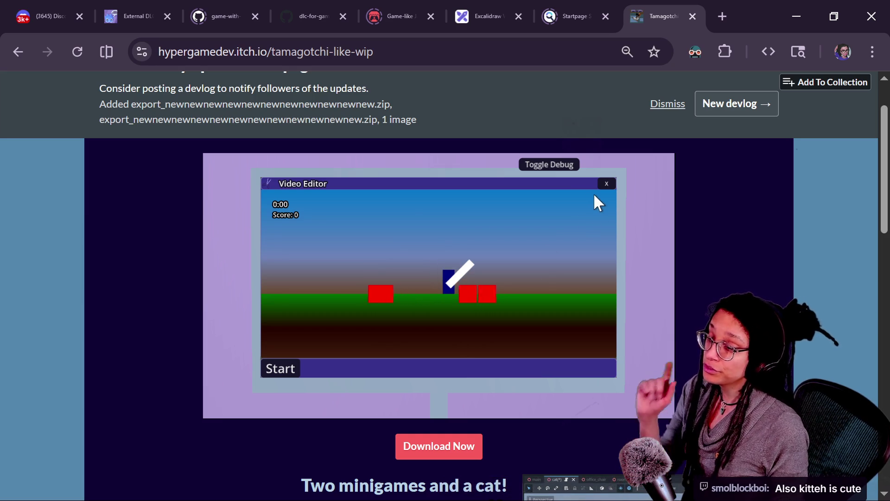
- Close Video Editor, cycle the camera through the room, pink bowl and computer, and reopen it
{"action": "left_click", "coordinate": [603, 184]}
{"action": "left_click", "coordinate": [568, 165]}
{"action": "left_click", "coordinate": [403, 168]}
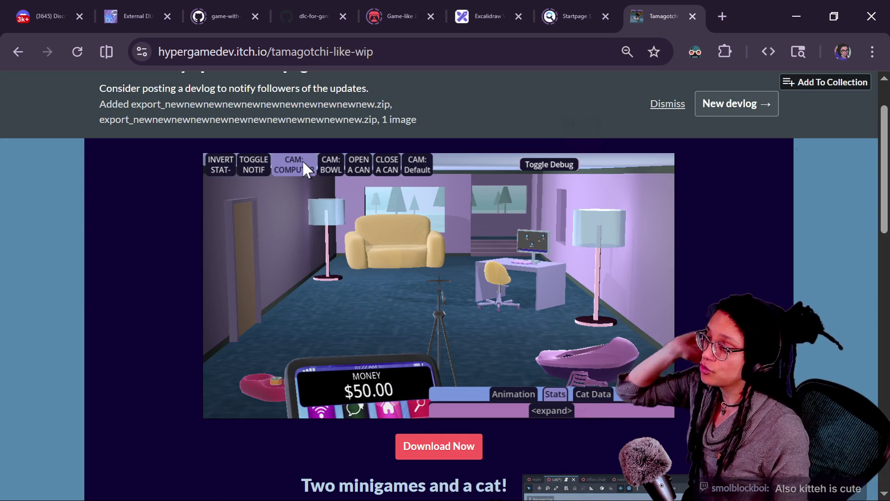
{"action": "left_click", "coordinate": [336, 160]}
{"action": "left_click", "coordinate": [292, 167]}
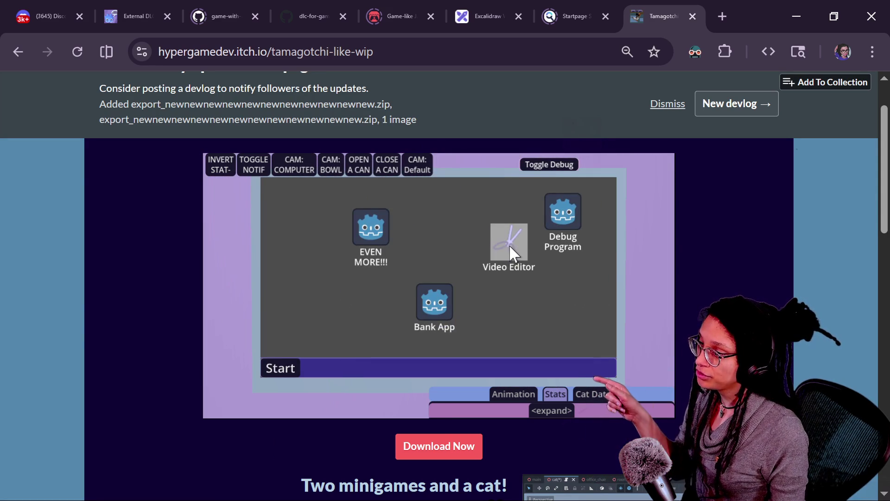
{"action": "left_click", "coordinate": [510, 244]}
- Hide the debug controls, close Video Editor, show debug controls again and return to the 3D room
{"action": "left_click", "coordinate": [569, 160]}
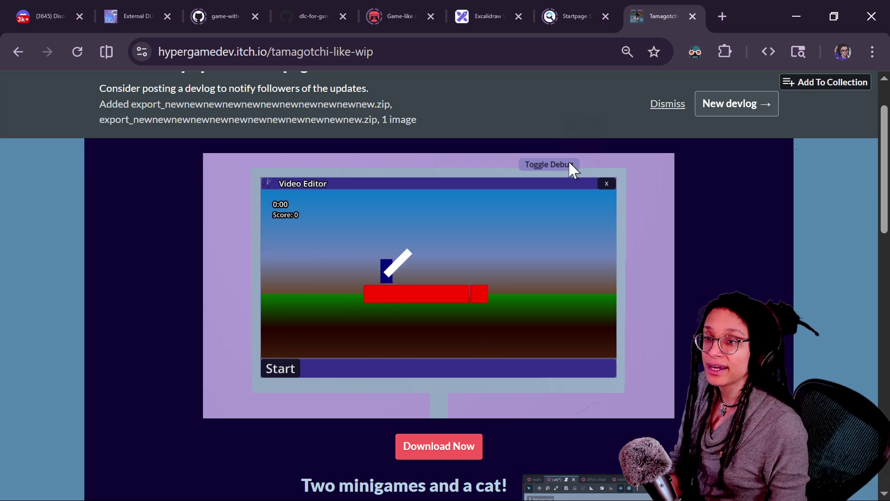
{"action": "left_click", "coordinate": [606, 178]}
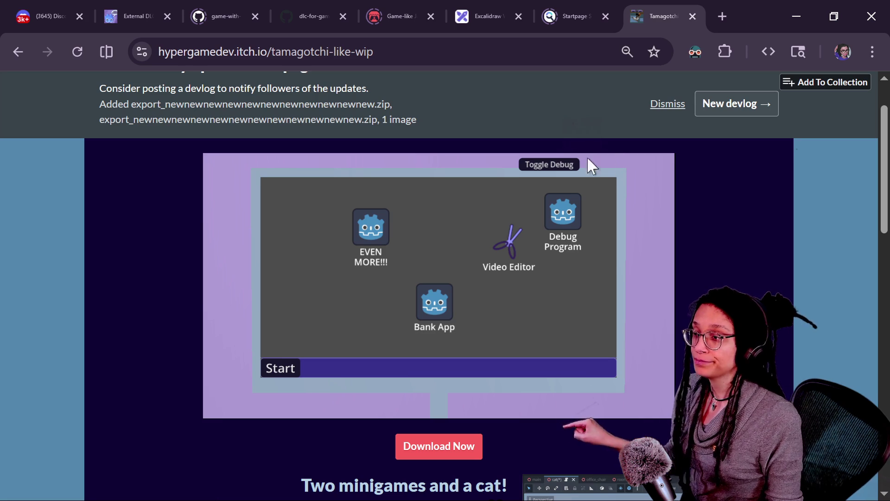
{"action": "left_click", "coordinate": [566, 165]}
{"action": "left_click", "coordinate": [424, 165]}
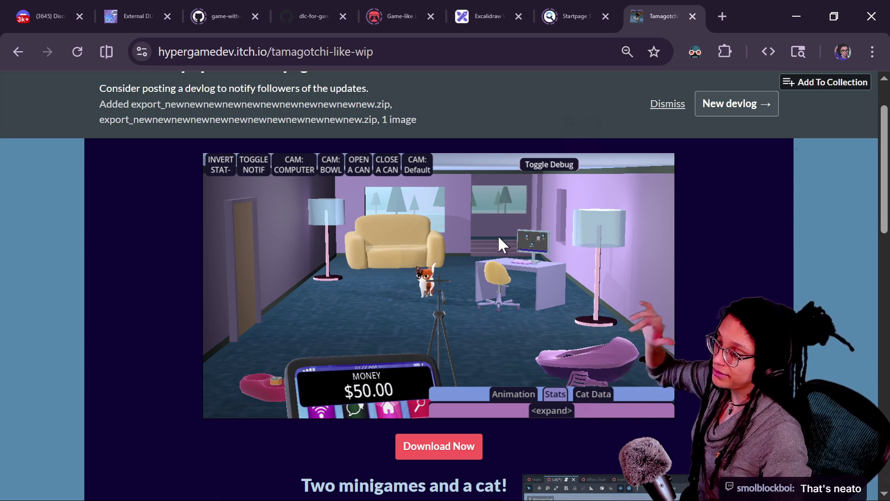
- Zoom to the computer desk, replay Video Editor with debug controls toggled off and on, then return to the room
{"action": "left_click", "coordinate": [292, 164]}
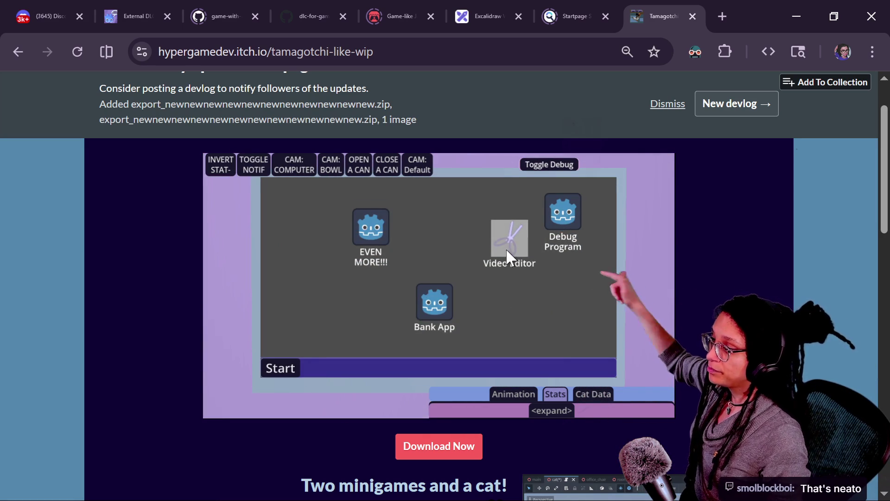
{"action": "double_click", "coordinate": [503, 247]}
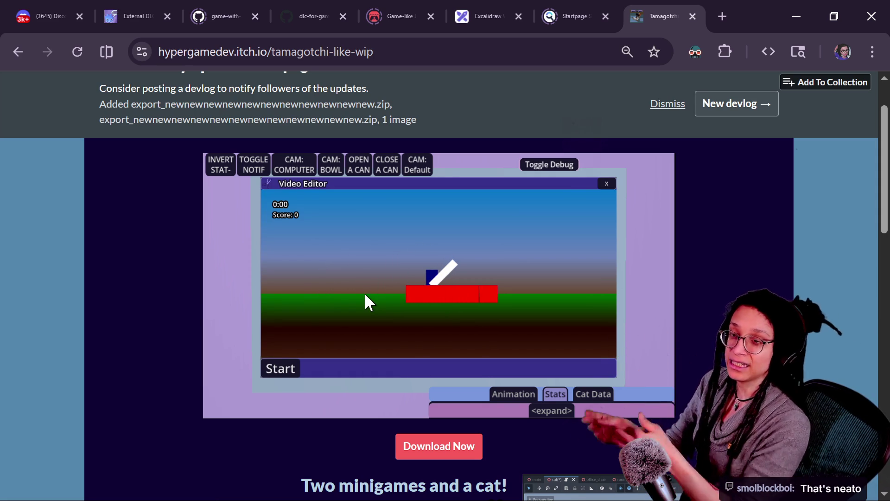
{"action": "left_click", "coordinate": [545, 171]}
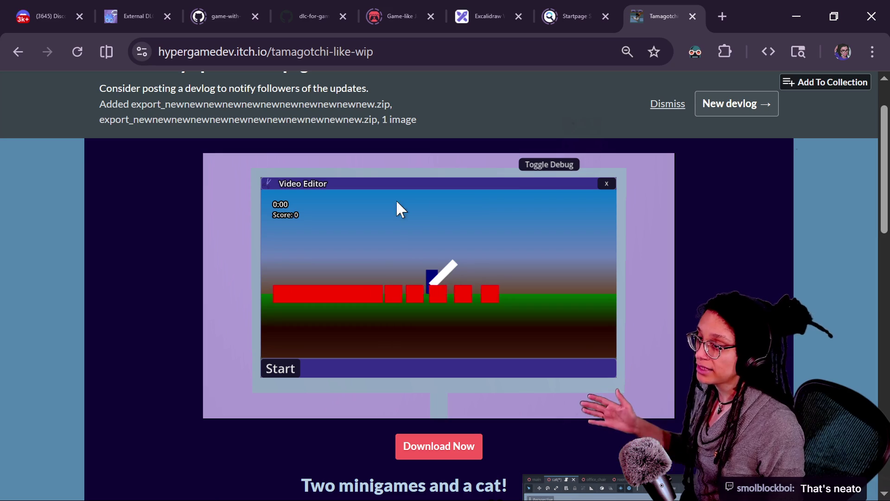
{"action": "left_click", "coordinate": [526, 170]}
{"action": "left_click", "coordinate": [413, 163]}
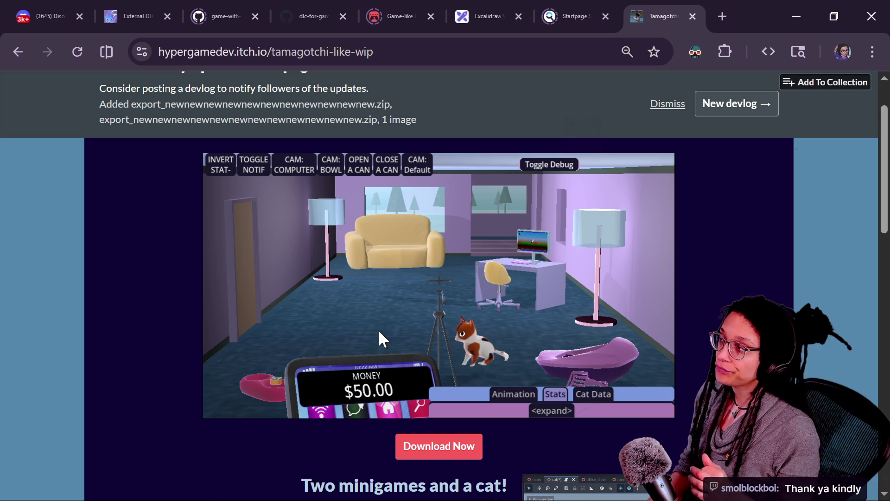
- Copy the external-dlc-in-godot page address and post it in the YouTube live chat
{"action": "left_click", "coordinate": [170, 23]}
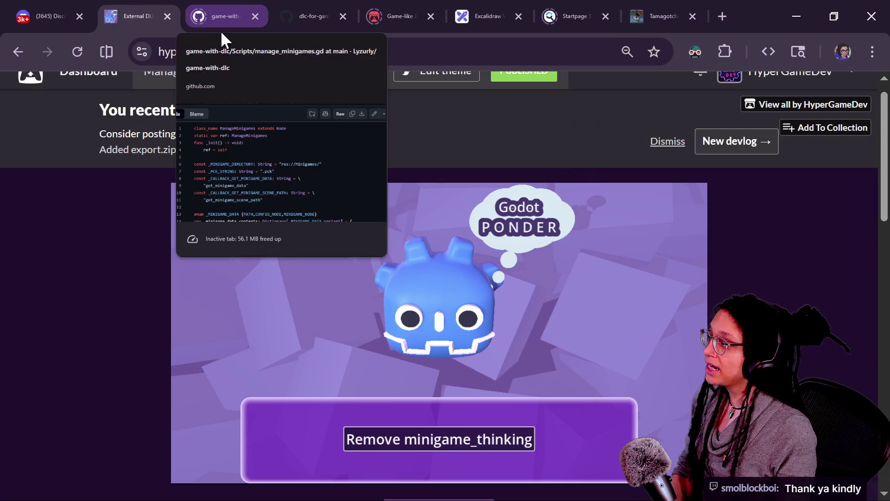
{"action": "left_click", "coordinate": [339, 52]}
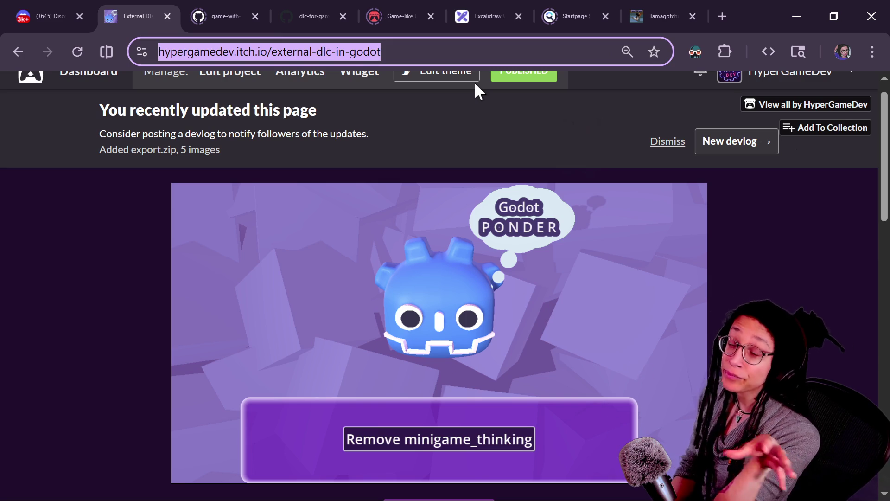
{"action": "key", "text": "alt+Tab"}
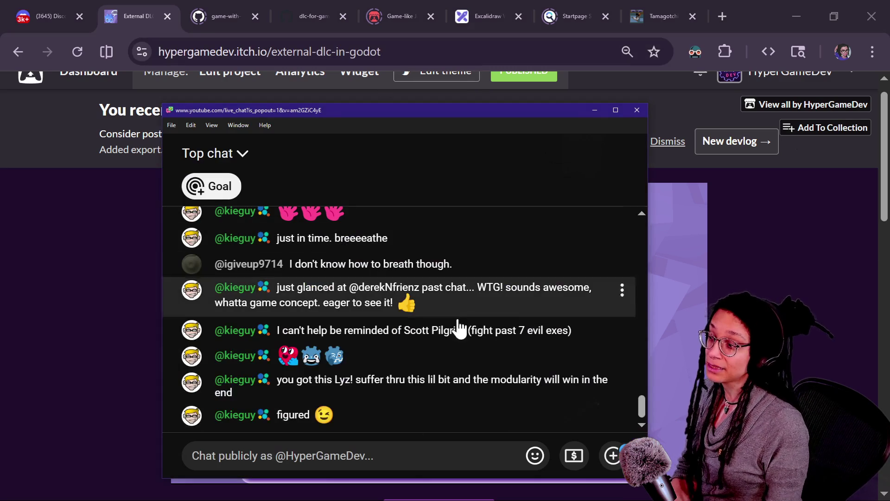
{"action": "left_click", "coordinate": [398, 448]}
{"action": "type", "text": "https://hypergamedev.itch.io/external-dlc-in-godot"}
{"action": "key", "text": "Return"}
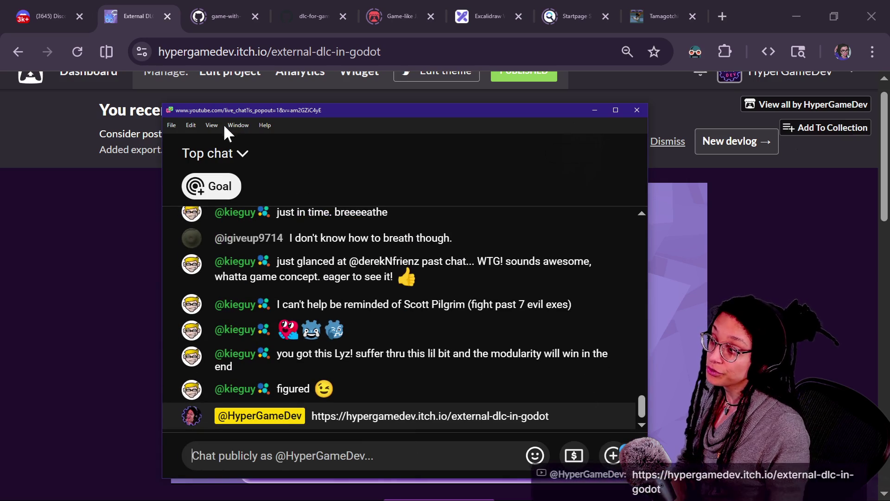
{"action": "left_click", "coordinate": [235, 154]}
{"action": "left_click", "coordinate": [736, 256]}
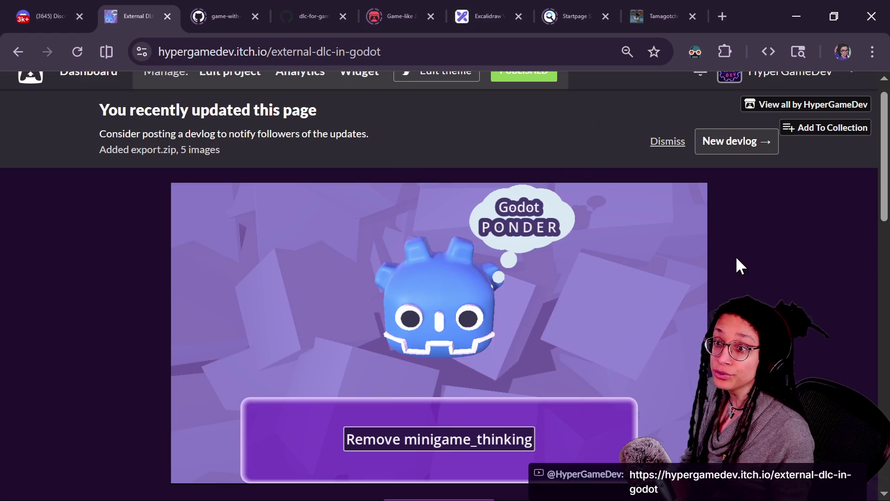
- Paste and send the same itch.io link in Twitch chat, closing the emote info card
{"action": "key", "text": "alt+Tab"}
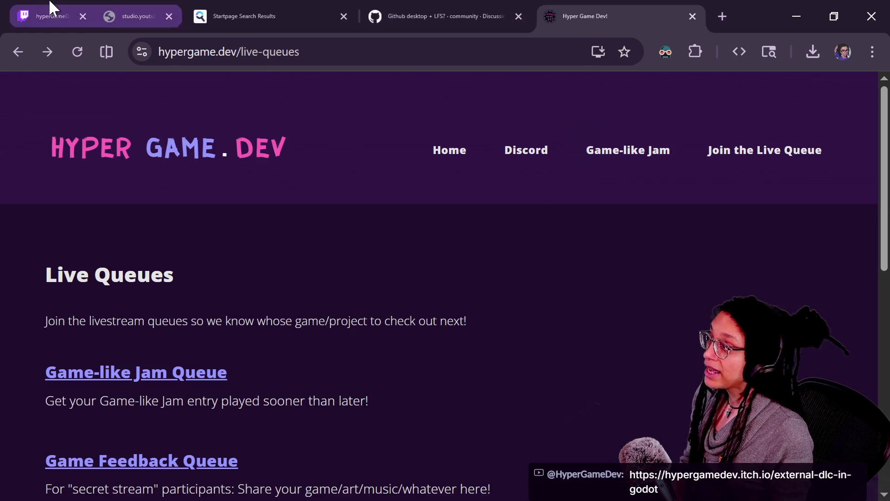
{"action": "left_click", "coordinate": [76, 8]}
{"action": "left_click", "coordinate": [256, 440]}
{"action": "type", "text": "https://hypergamedev.itch.io/external-dlc-in-godot"}
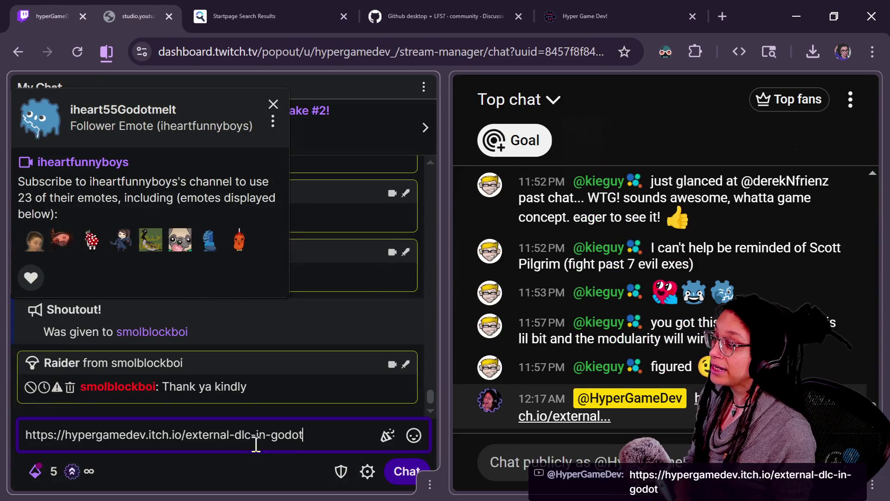
{"action": "key", "text": "Return"}
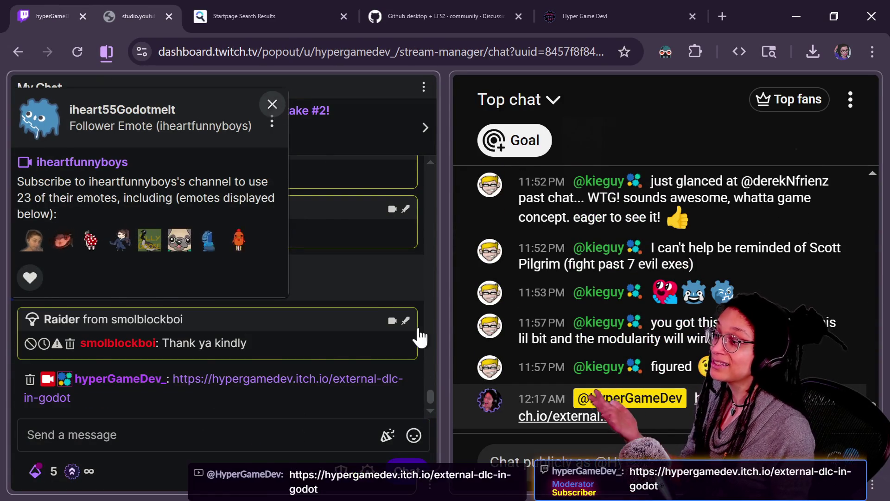
{"action": "left_click", "coordinate": [403, 278]}
{"action": "scroll", "coordinate": [413, 377], "scroll_direction": "up", "scroll_amount": 5}
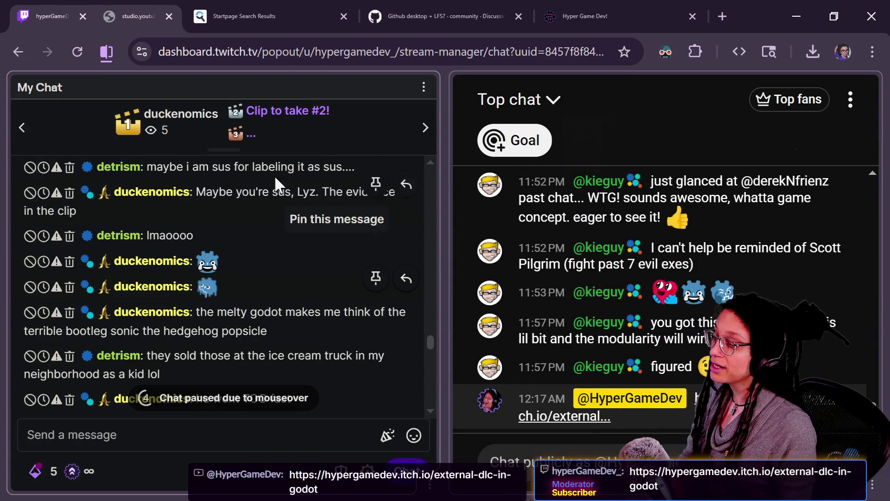
{"action": "scroll", "coordinate": [262, 176], "scroll_direction": "down", "scroll_amount": 5}
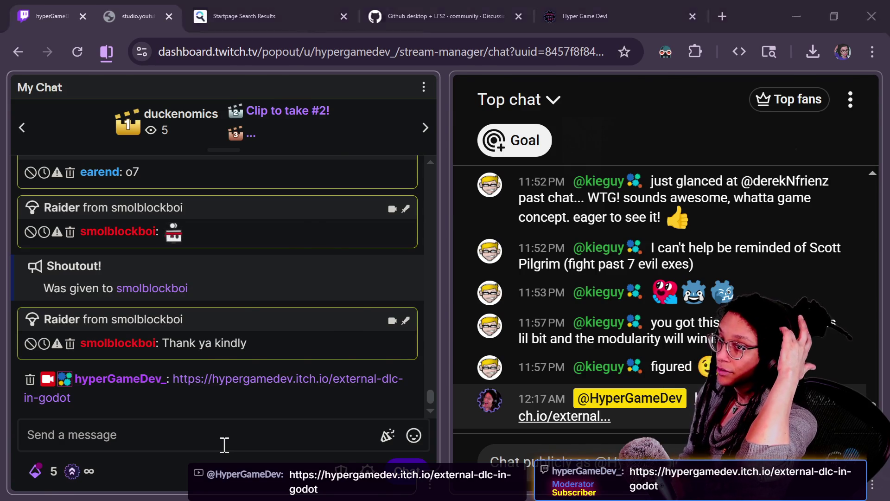
{"action": "key", "text": "alt+Tab"}
{"action": "key", "text": "alt+Tab"}
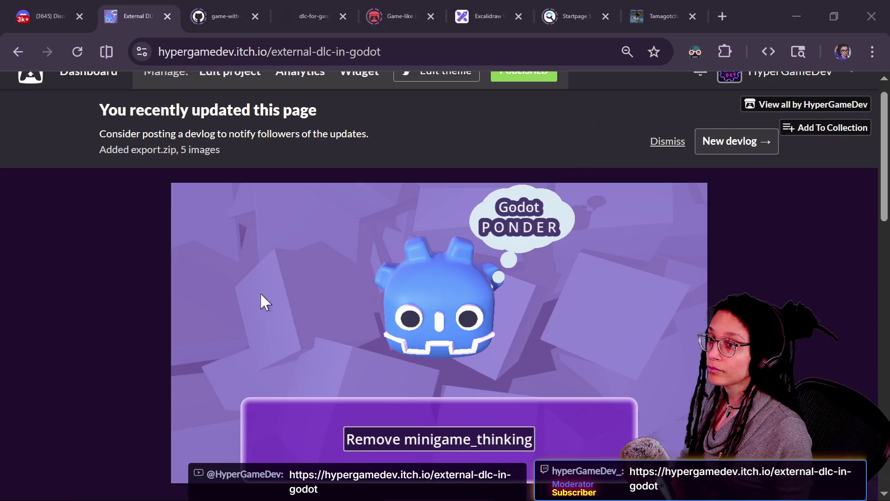
- Remove minigame_thinking from the embedded demo, then load it back in
{"action": "scroll", "coordinate": [815, 343], "scroll_direction": "down", "scroll_amount": 7}
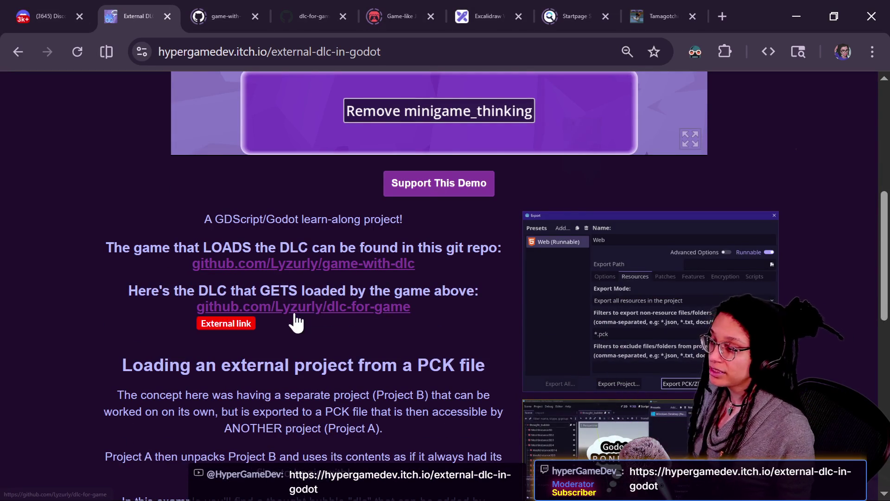
{"action": "scroll", "coordinate": [366, 325], "scroll_direction": "up", "scroll_amount": 5}
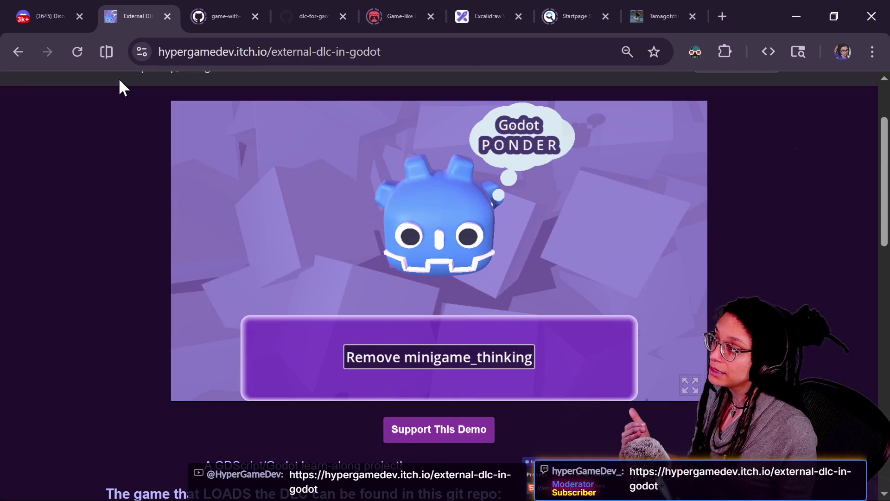
{"action": "left_click", "coordinate": [374, 367]}
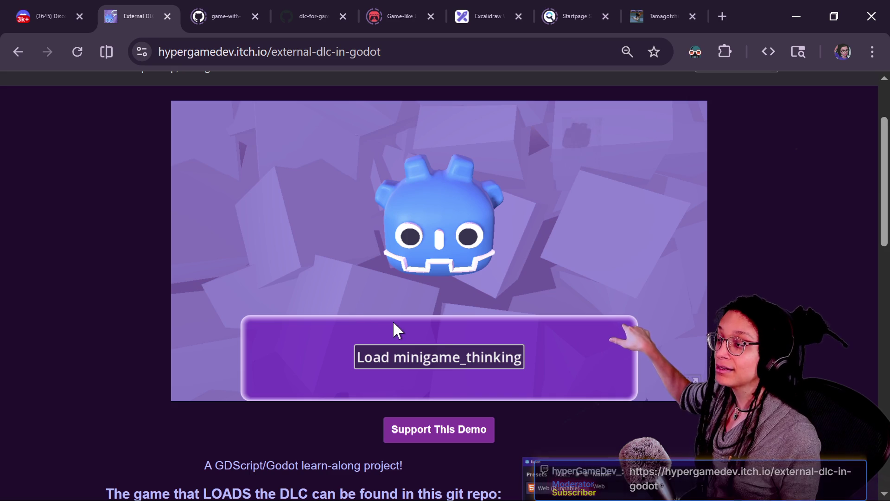
{"action": "left_click", "coordinate": [451, 358]}
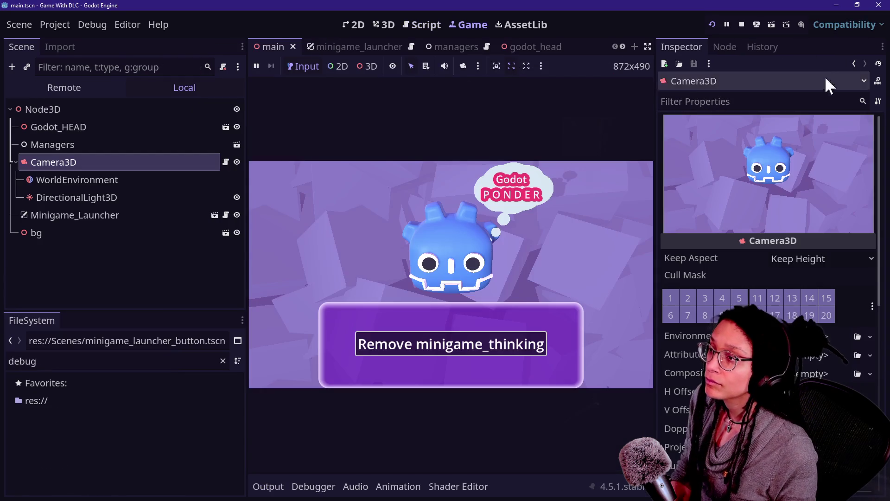
- Restore both DLC editors to smaller windows; minimize roguelike, cat-care-game, itch.io, Twitch chat and GitHub Desktop
{"action": "left_click", "coordinate": [856, 5]}
{"action": "left_click", "coordinate": [313, 22]}
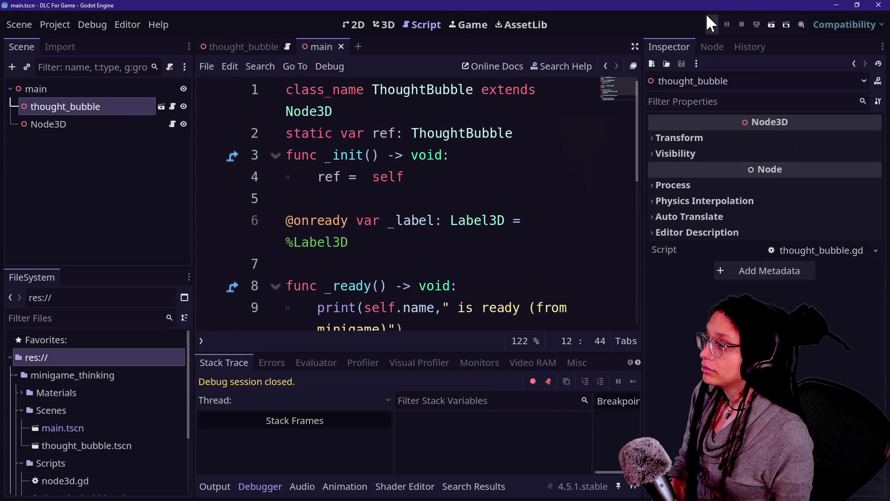
{"action": "left_click", "coordinate": [857, 5]}
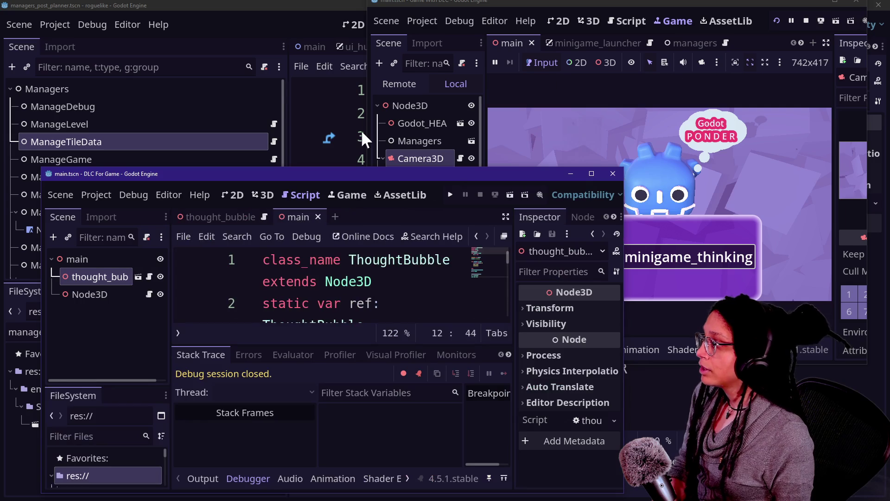
{"action": "left_click", "coordinate": [295, 91]}
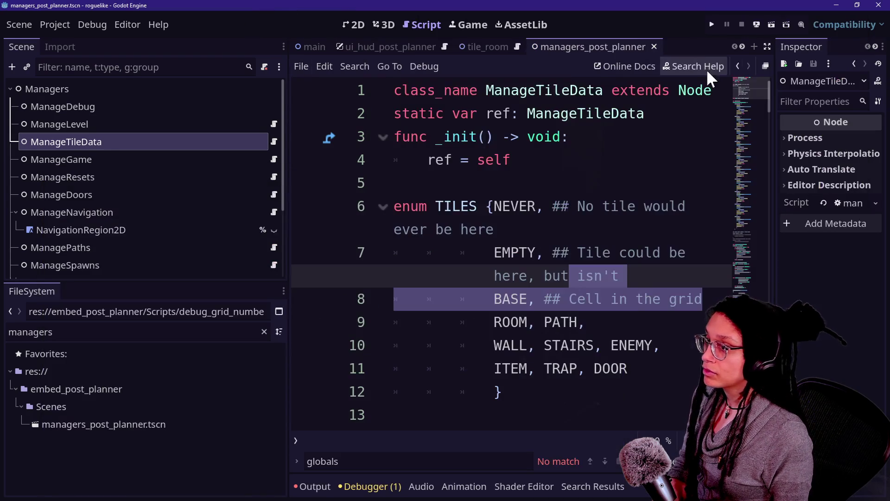
{"action": "left_click", "coordinate": [837, 5]}
{"action": "left_click", "coordinate": [316, 37]}
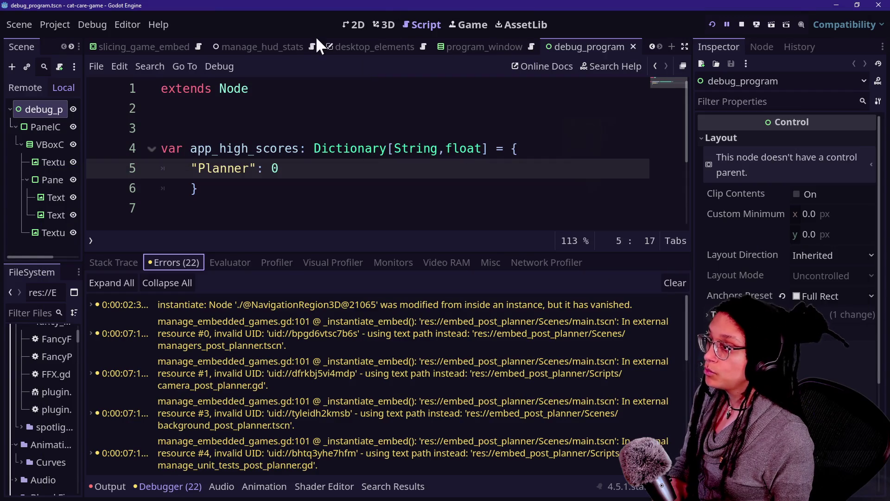
{"action": "left_click", "coordinate": [837, 5]}
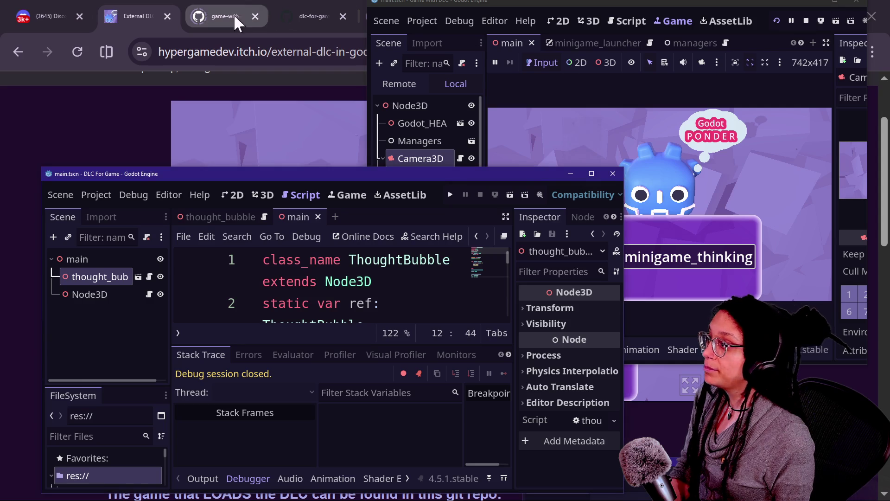
{"action": "left_click", "coordinate": [206, 99]}
{"action": "left_click", "coordinate": [788, 27]}
{"action": "left_click", "coordinate": [186, 52]}
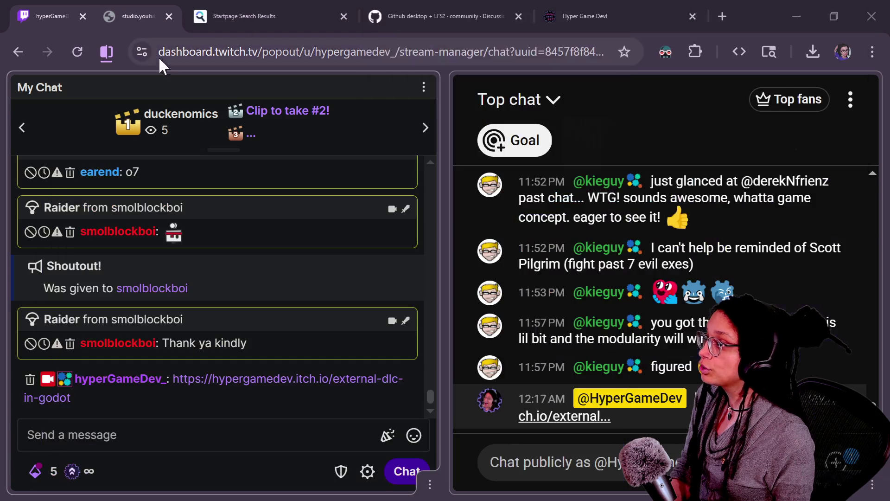
{"action": "left_click", "coordinate": [797, 16]}
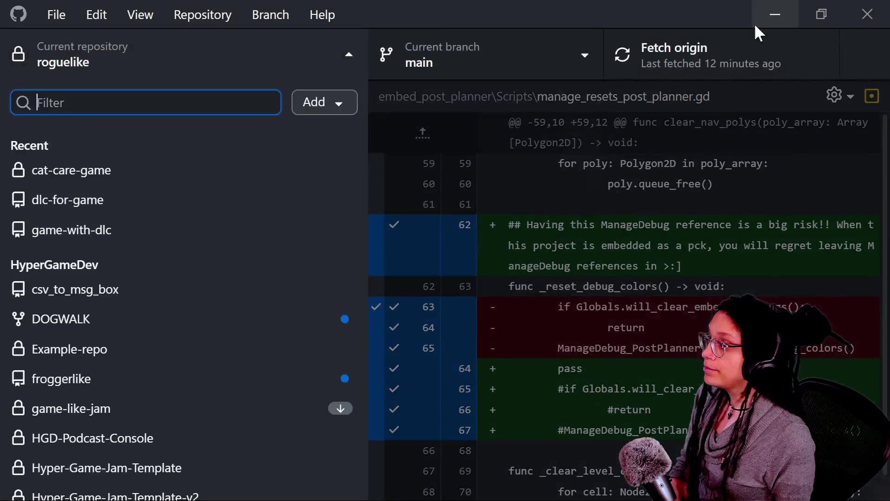
{"action": "left_click", "coordinate": [773, 14]}
- Close the sonic popsicle search browser; minimize GDScript.Live, itch.io profile, YouTube and PowerShell, skipping Notepad++
{"action": "key", "text": "alt+Tab"}
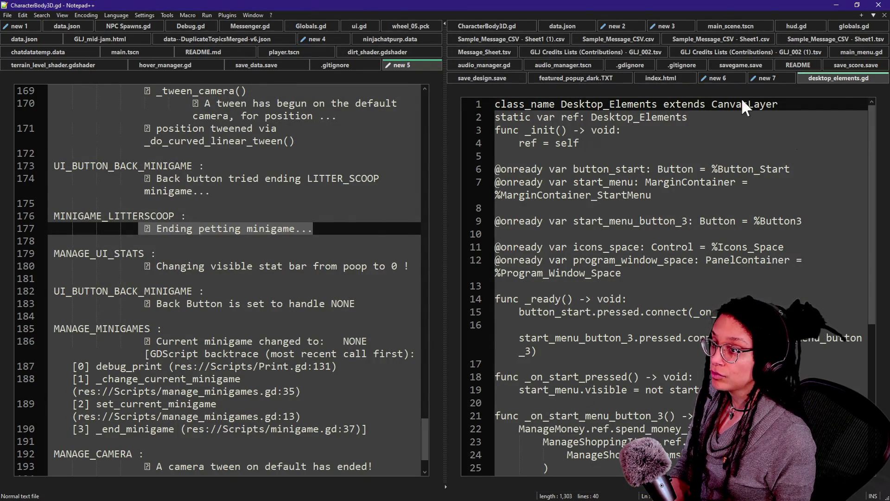
{"action": "key", "text": "alt+Tab"}
{"action": "left_click", "coordinate": [179, 10]}
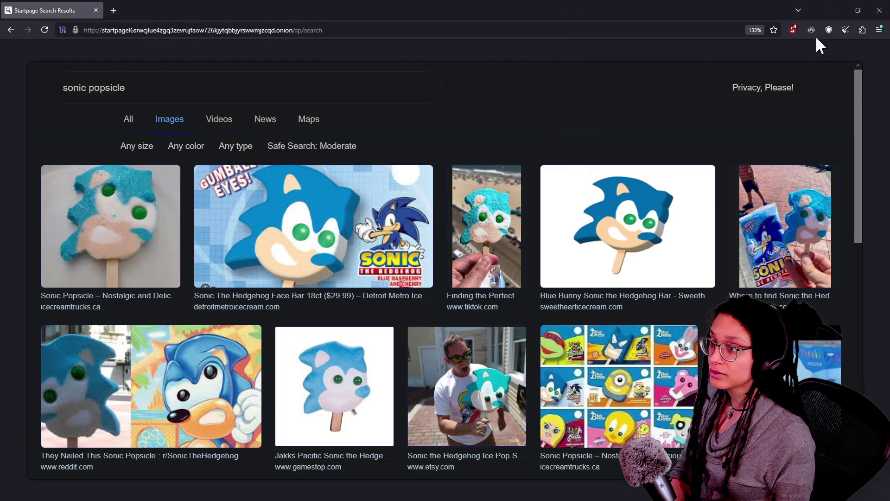
{"action": "left_click", "coordinate": [884, 10]}
{"action": "left_click", "coordinate": [84, 7]}
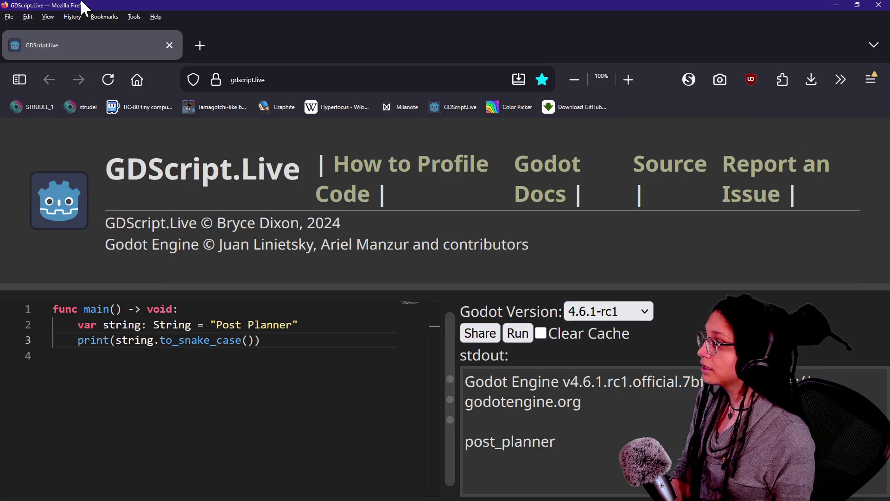
{"action": "left_click", "coordinate": [836, 4]}
{"action": "left_click", "coordinate": [107, 16]}
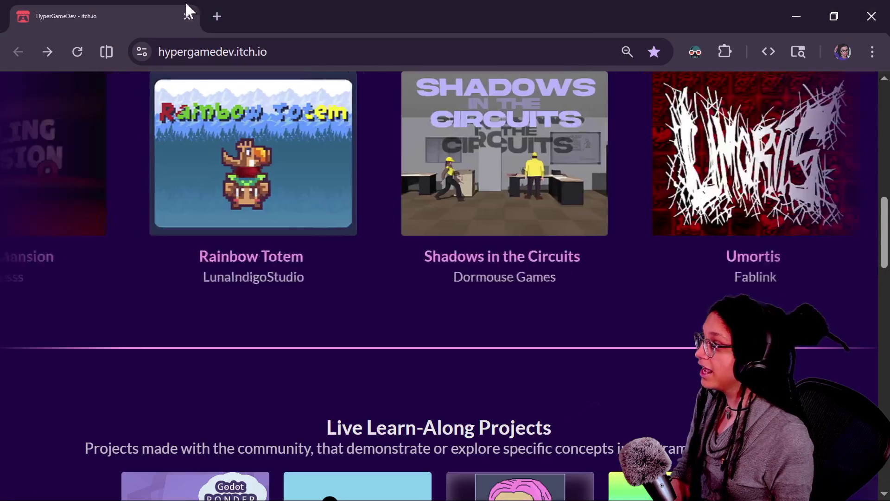
{"action": "left_click", "coordinate": [806, 21]}
{"action": "left_click", "coordinate": [135, 42]}
{"action": "left_click", "coordinate": [786, 11]}
{"action": "left_click", "coordinate": [301, 40]}
{"action": "left_click_drag", "start_coordinate": [621, 6], "coordinate": [696, 116]}
{"action": "left_click", "coordinate": [662, 102]}
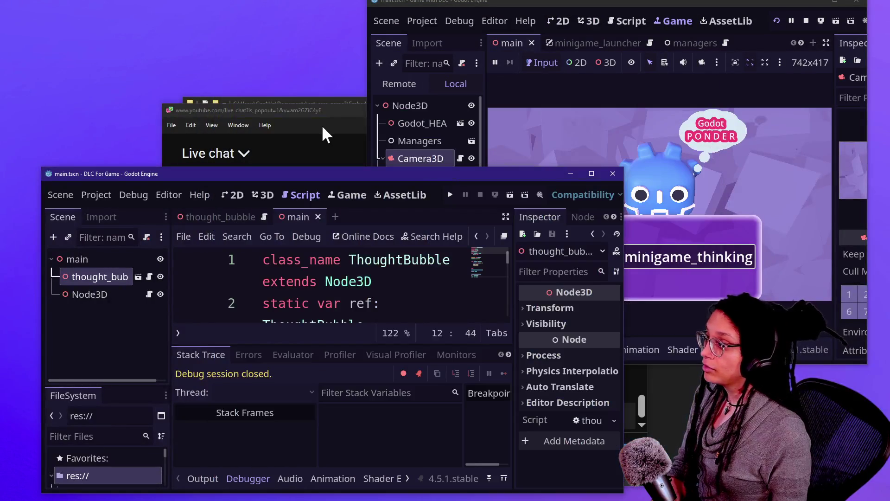
- Hide the YouTube live chat, Embedded Games folder and roguelike project folder windows
{"action": "left_click", "coordinate": [328, 135]}
{"action": "left_click", "coordinate": [595, 110]}
{"action": "left_click", "coordinate": [301, 102]}
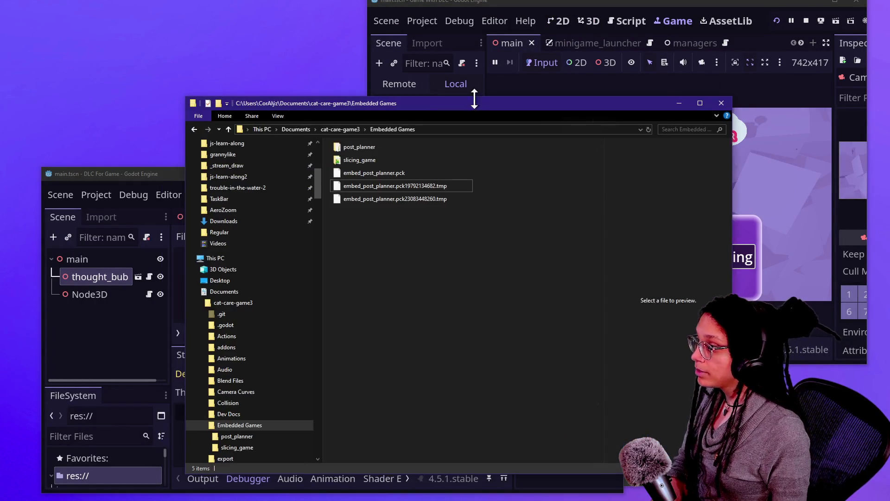
{"action": "left_click", "coordinate": [679, 103]}
{"action": "left_click", "coordinate": [319, 114]}
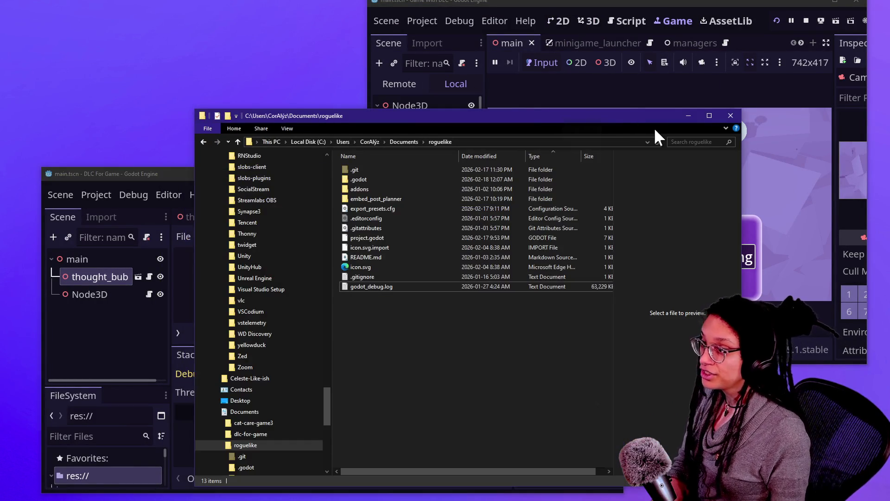
{"action": "left_click", "coordinate": [701, 116]}
{"action": "left_click", "coordinate": [837, 6]}
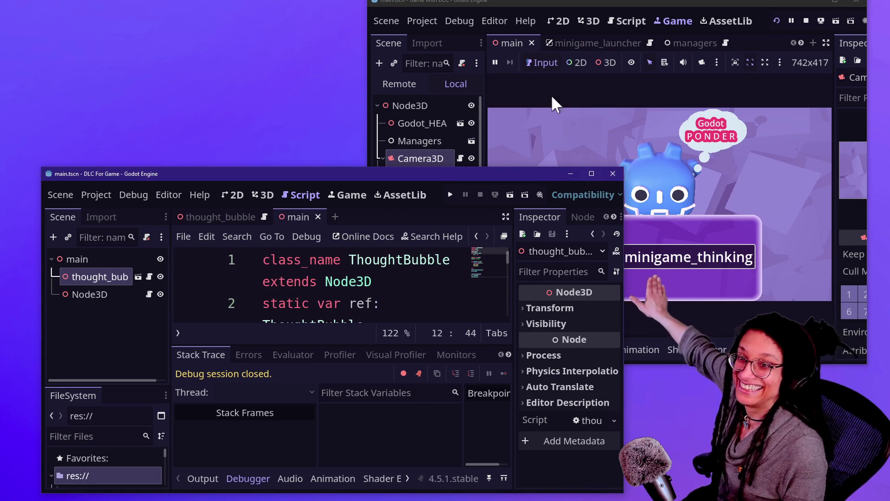
- Lower the Game With DLC window and switch the DLC For Game editor to the 3D view
{"action": "left_click_drag", "start_coordinate": [546, 5], "coordinate": [546, 31]}
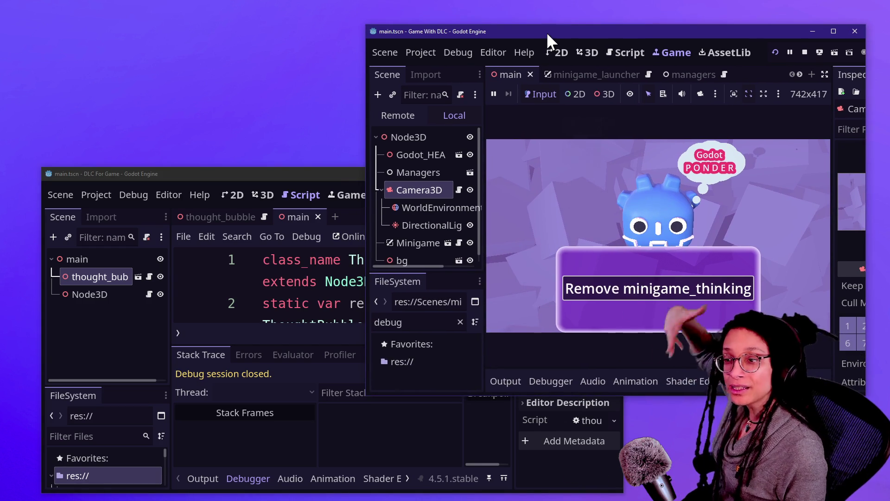
{"action": "left_click", "coordinate": [317, 174]}
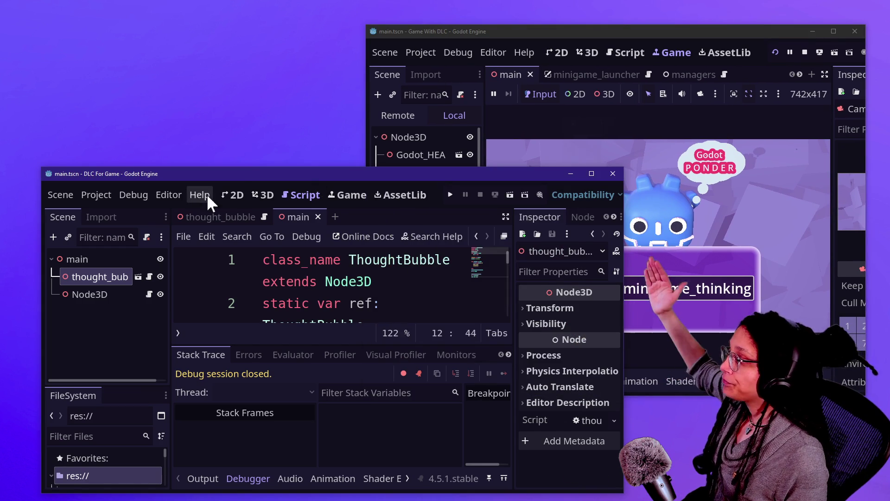
{"action": "left_click", "coordinate": [234, 194]}
{"action": "left_click", "coordinate": [261, 195]}
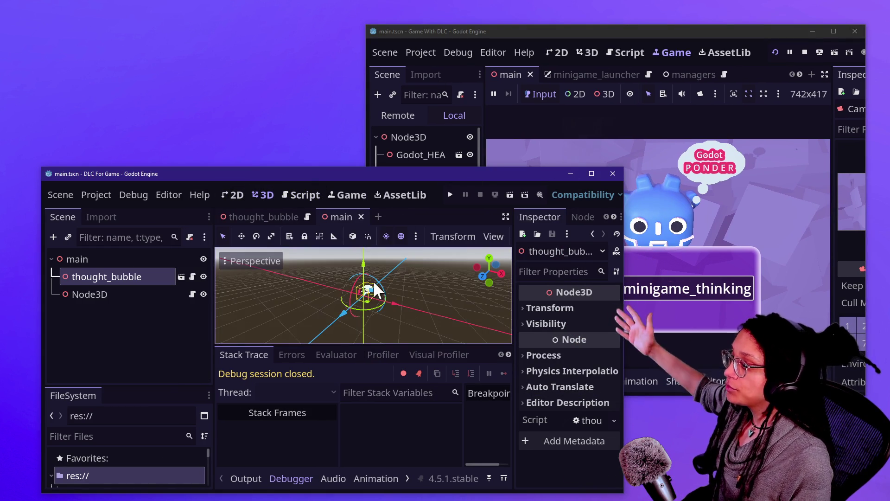
- Open the thought_bubble scene for editing from the Node3D tree
{"action": "scroll", "coordinate": [375, 290], "scroll_direction": "up", "scroll_amount": 5}
{"action": "left_click", "coordinate": [106, 287]}
{"action": "left_click", "coordinate": [106, 276]}
{"action": "left_click", "coordinate": [181, 276]}
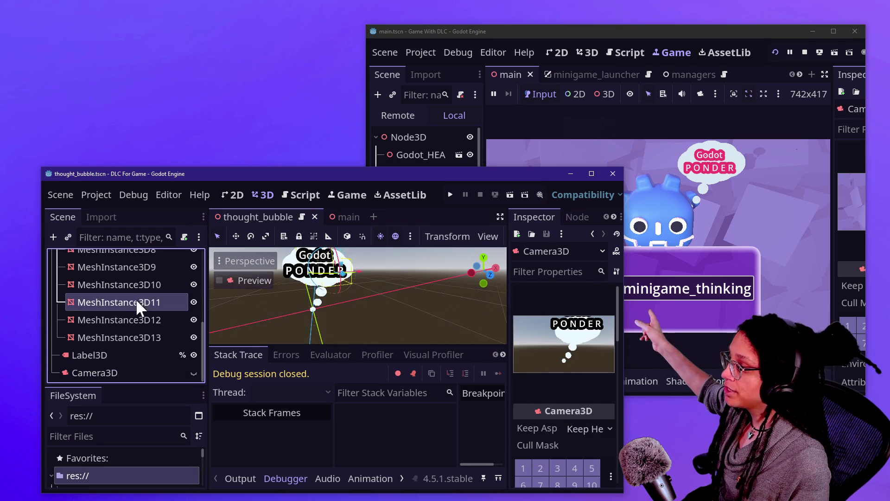
- Select the MeshInstance3D11 bubble sphere and expand its mesh and material properties
{"action": "left_click", "coordinate": [136, 302]}
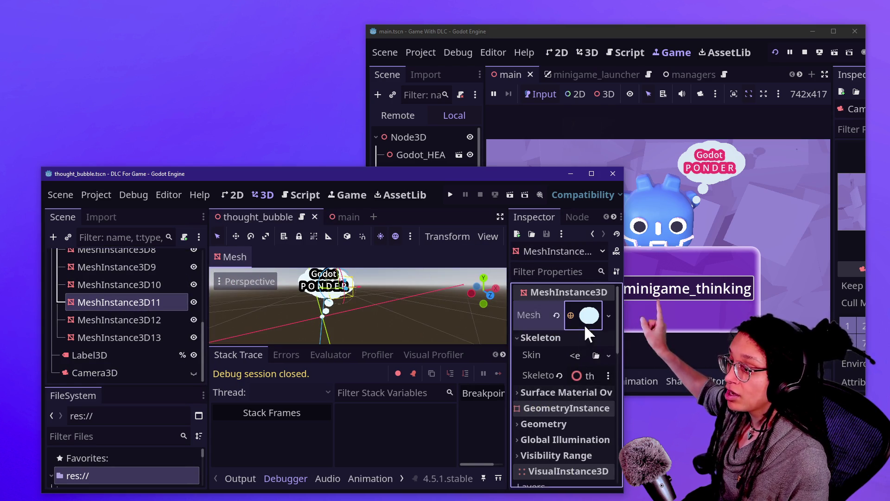
{"action": "left_click", "coordinate": [586, 325]}
{"action": "scroll", "coordinate": [569, 372], "scroll_direction": "down", "scroll_amount": 5}
{"action": "left_click", "coordinate": [585, 336]}
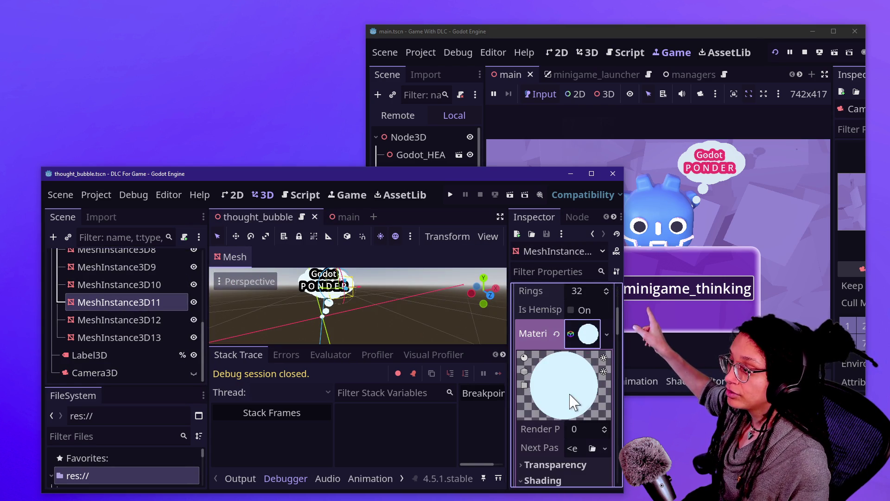
{"action": "scroll", "coordinate": [377, 324], "scroll_direction": "up", "scroll_amount": 5}
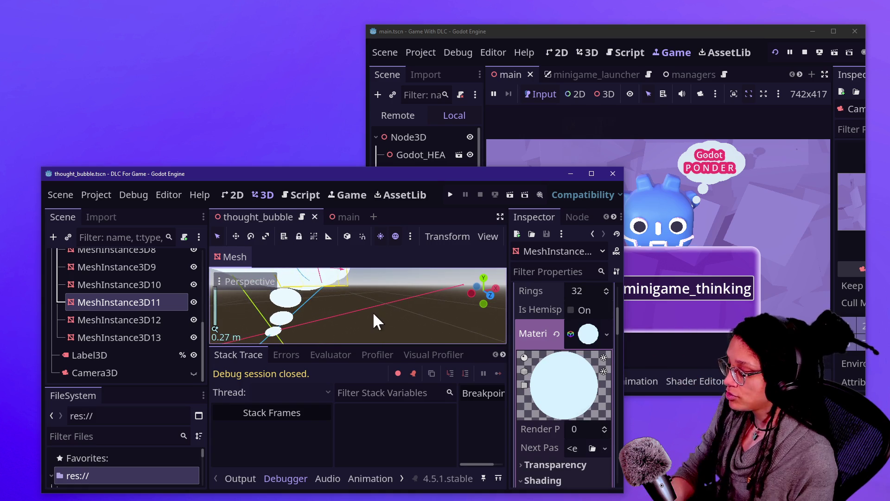
{"action": "left_click", "coordinate": [377, 324]}
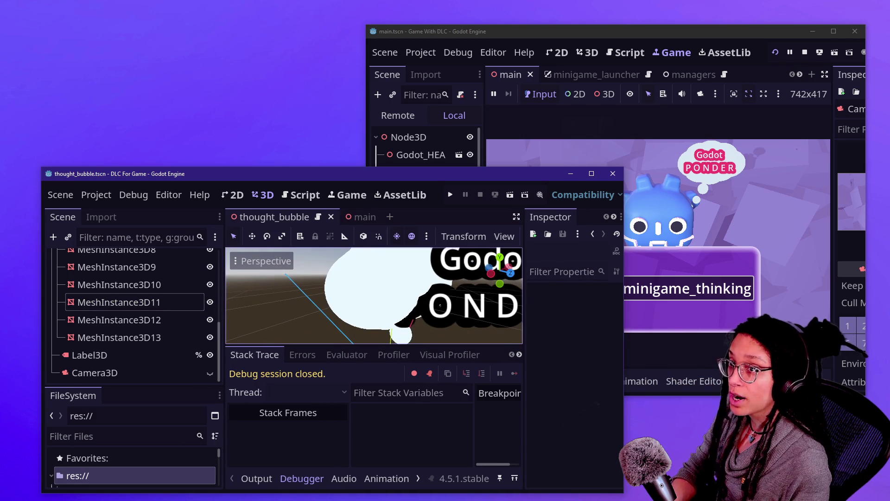
{"action": "left_click", "coordinate": [173, 303]}
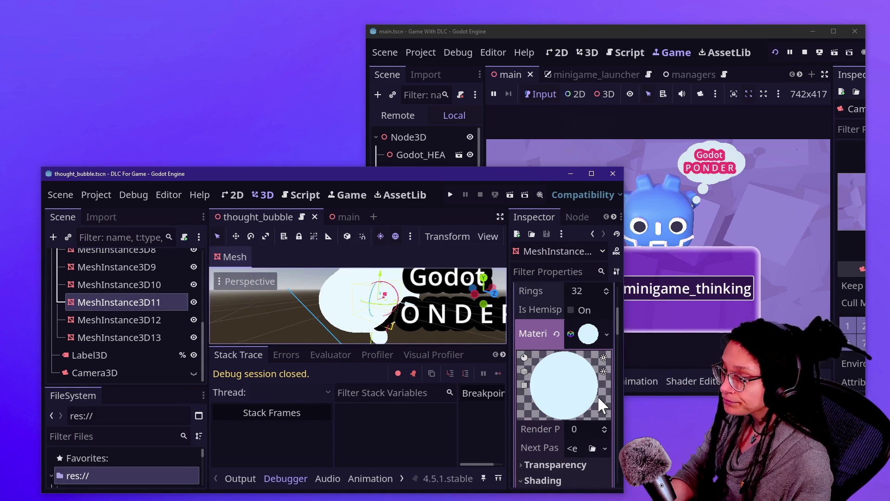
{"action": "scroll", "coordinate": [597, 396], "scroll_direction": "down", "scroll_amount": 3}
{"action": "scroll", "coordinate": [565, 367], "scroll_direction": "down", "scroll_amount": 2}
{"action": "scroll", "coordinate": [565, 366], "scroll_direction": "down", "scroll_amount": 2}
- Turn the mesh's albedo colour bright green by dragging blue and red to 0
{"action": "left_click", "coordinate": [588, 373]}
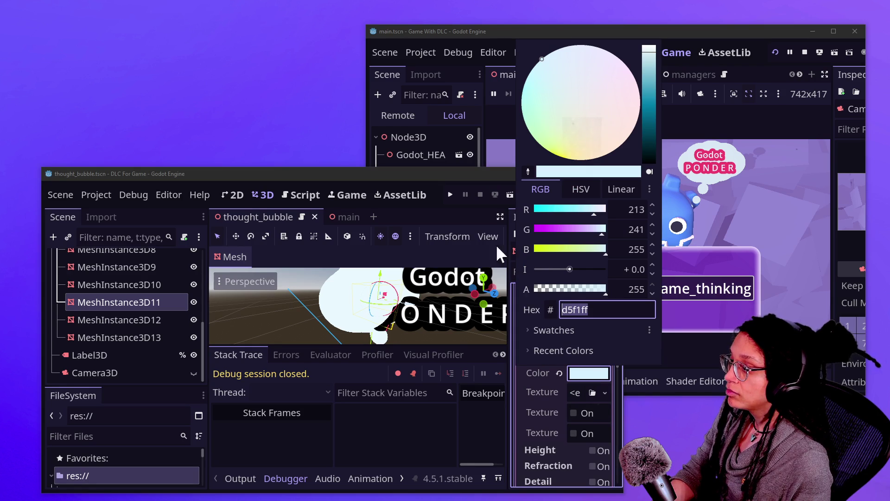
{"action": "left_click_drag", "start_coordinate": [591, 252], "coordinate": [536, 251]}
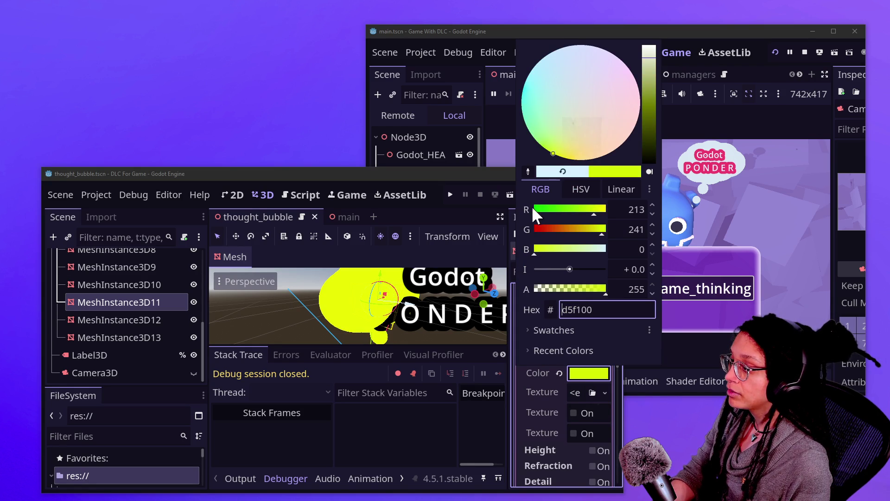
{"action": "left_click_drag", "start_coordinate": [551, 210], "coordinate": [302, 305]}
{"action": "left_click", "coordinate": [302, 305]}
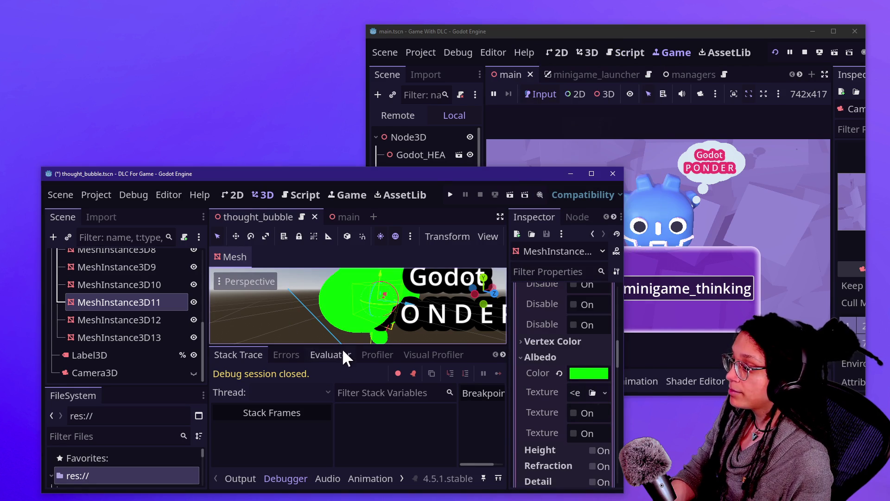
{"action": "left_click", "coordinate": [342, 349]}
- Frame MeshInstance3D14 in an enlarged viewport and save the thought_bubble scene
{"action": "key", "text": "ctrl+j"}
{"action": "left_click", "coordinate": [335, 402]}
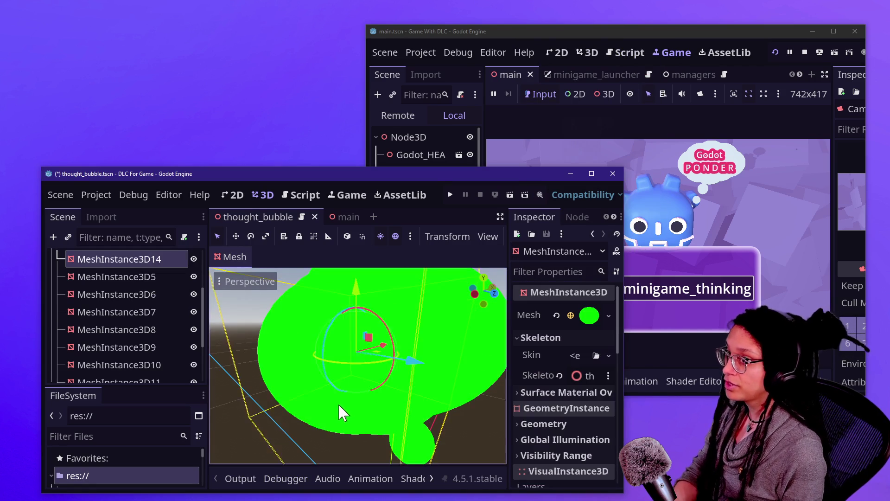
{"action": "key", "text": "f"}
{"action": "scroll", "coordinate": [358, 366], "scroll_direction": "up", "scroll_amount": 5}
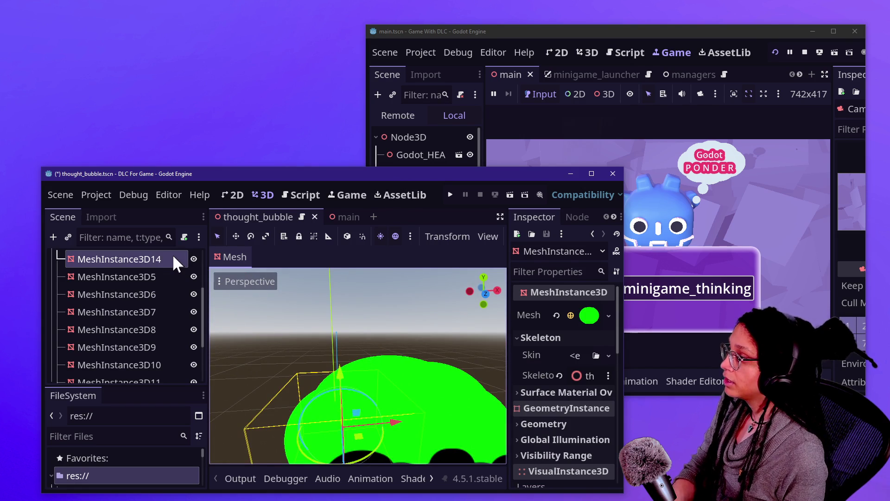
{"action": "key", "text": "ctrl+s"}
{"action": "left_click", "coordinate": [101, 197]}
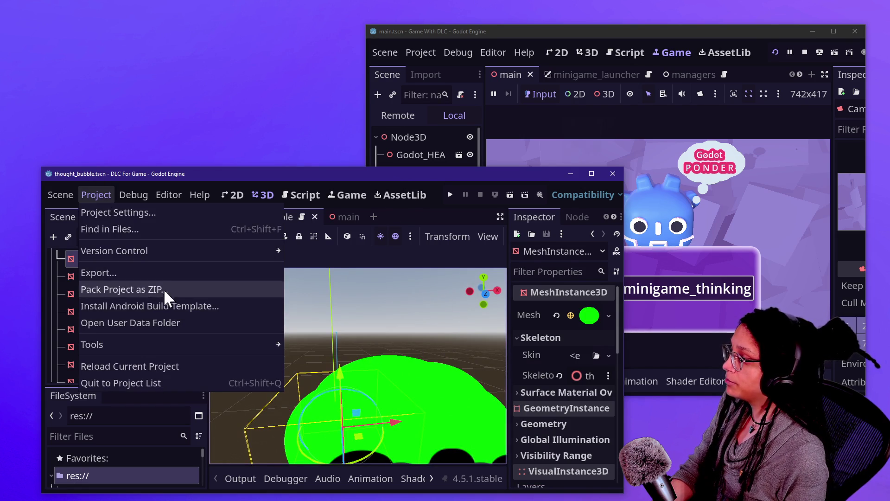
- Export the pack as minigame_thinking.pck into the Minigames folder, overwriting the old file
{"action": "left_click", "coordinate": [158, 274]}
{"action": "left_click", "coordinate": [576, 307]}
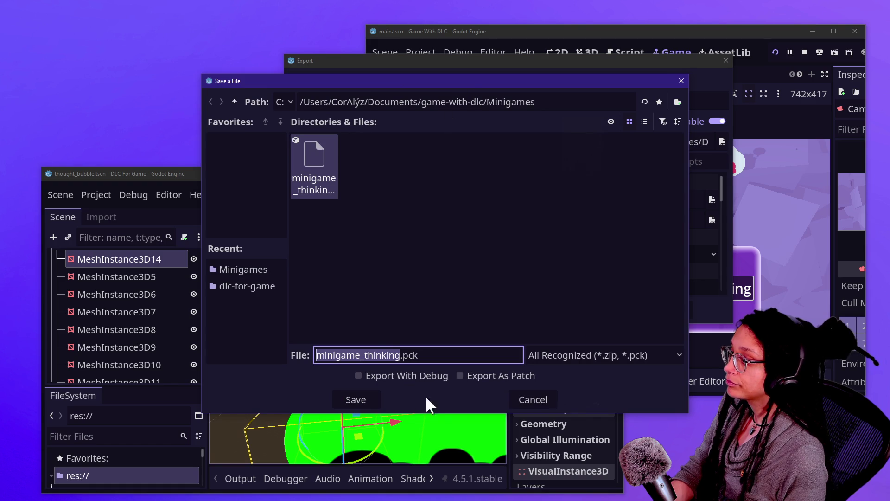
{"action": "left_click_drag", "start_coordinate": [423, 102], "coordinate": [471, 103]}
{"action": "left_click", "coordinate": [471, 103]}
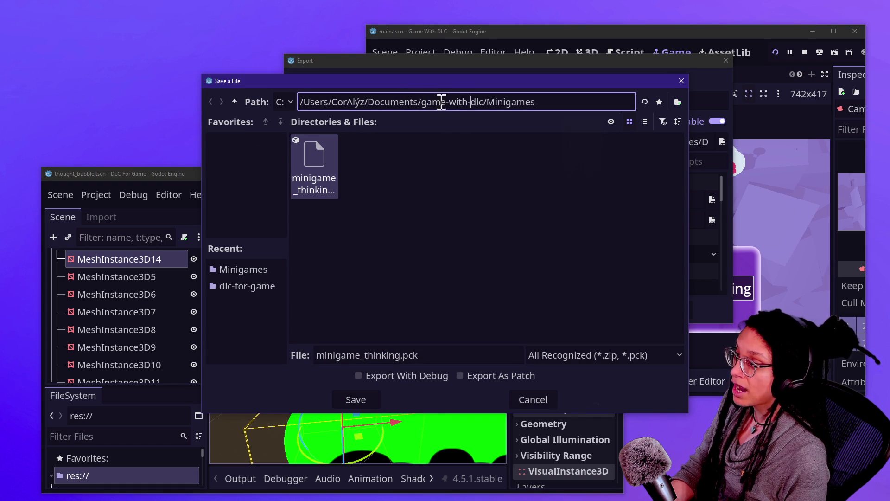
{"action": "left_click_drag", "start_coordinate": [415, 102], "coordinate": [478, 102]}
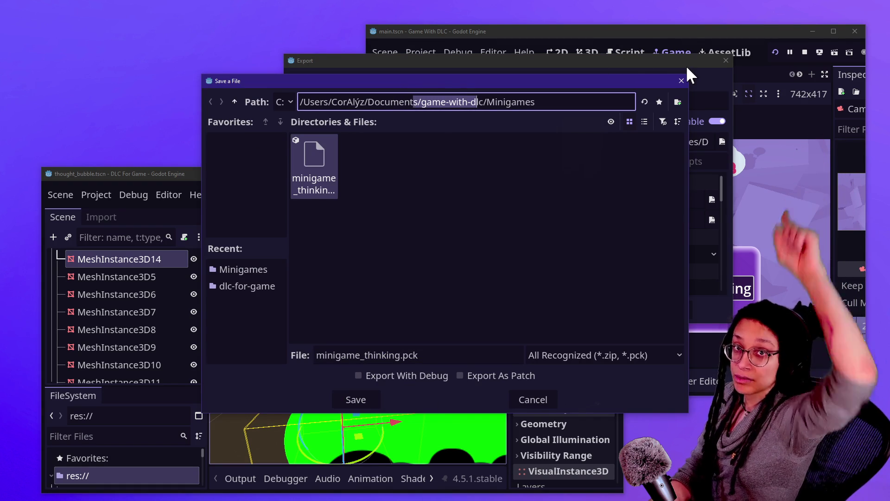
{"action": "left_click", "coordinate": [375, 398]}
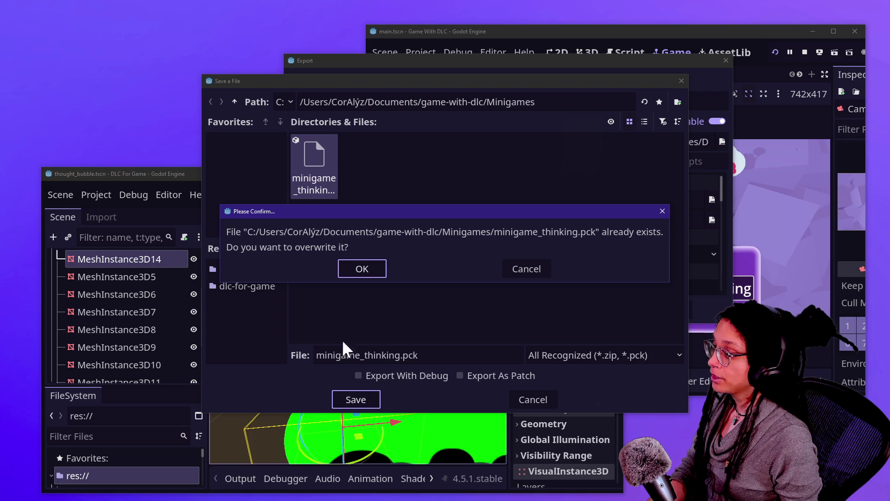
{"action": "left_click", "coordinate": [373, 268]}
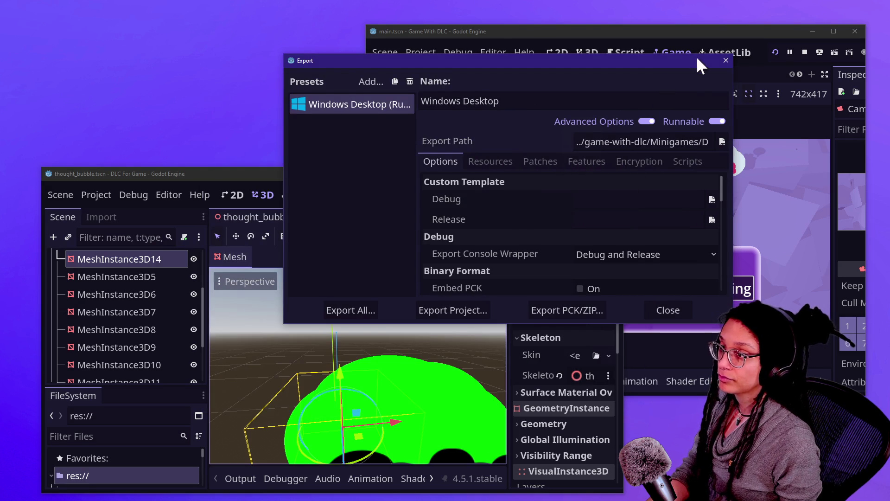
- Restart the running game and load the minigame_thinking pack to see the green bubble
{"action": "left_click", "coordinate": [801, 61]}
{"action": "left_click", "coordinate": [775, 48]}
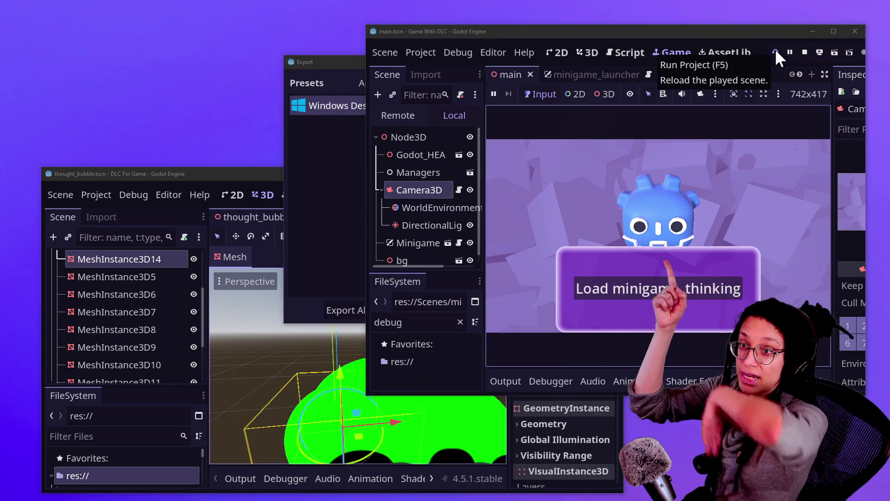
{"action": "left_click", "coordinate": [678, 287]}
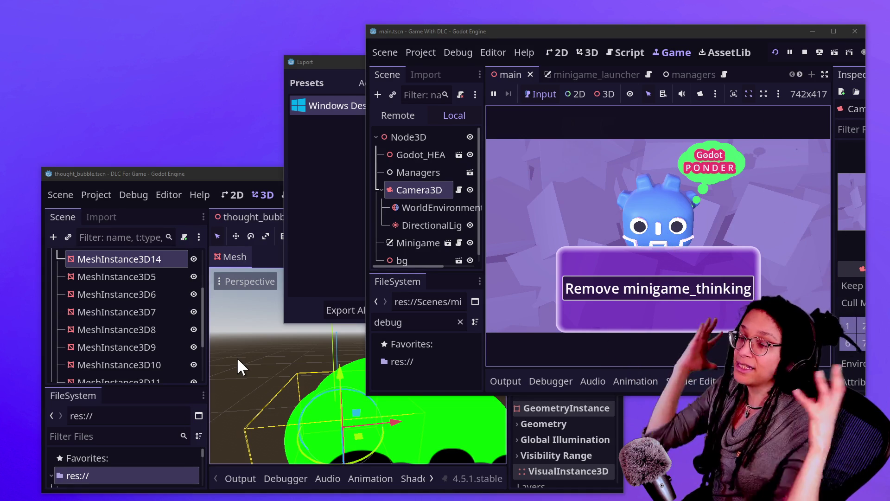
{"action": "left_click", "coordinate": [324, 244]}
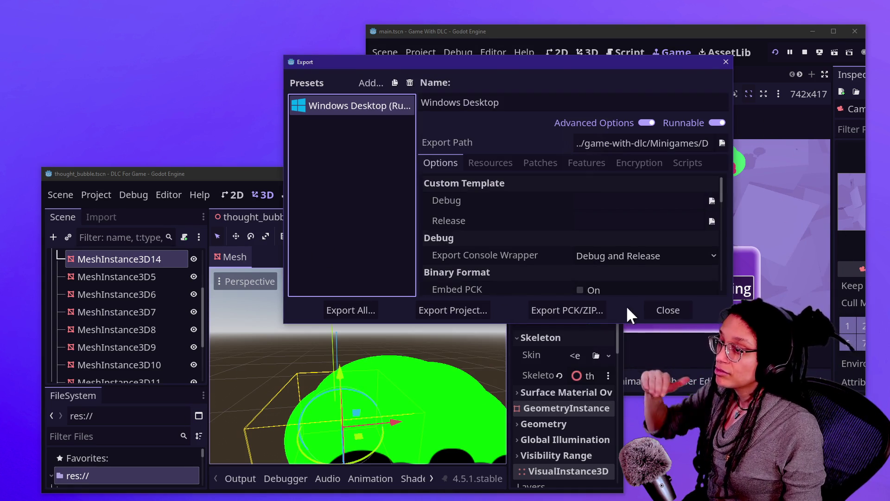
- Close the Export dialog and cycle through the editor windows to the roguelike project's editor
{"action": "left_click", "coordinate": [664, 309]}
{"action": "left_click", "coordinate": [353, 247]}
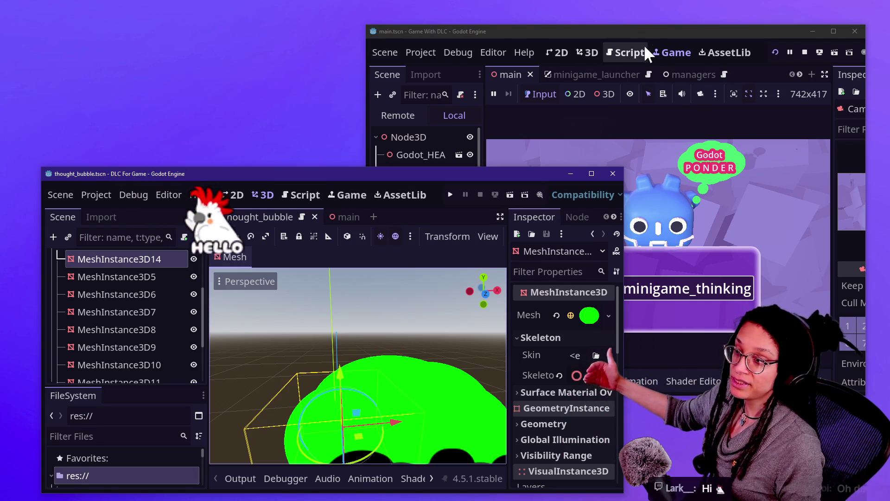
{"action": "left_click", "coordinate": [645, 32]}
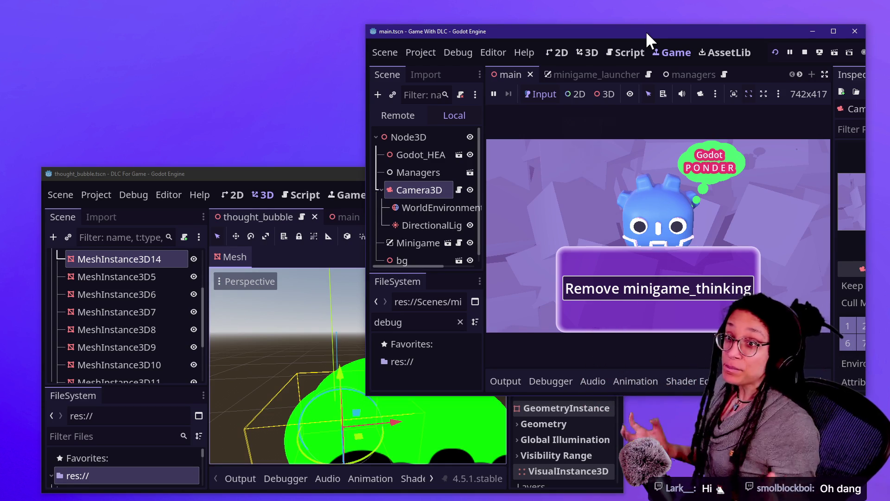
{"action": "left_click", "coordinate": [667, 252]}
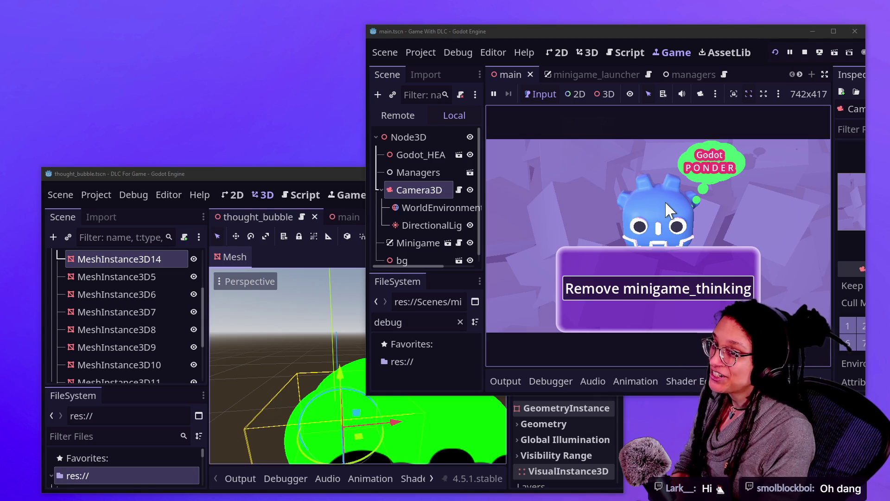
{"action": "key", "text": "alt+Tab"}
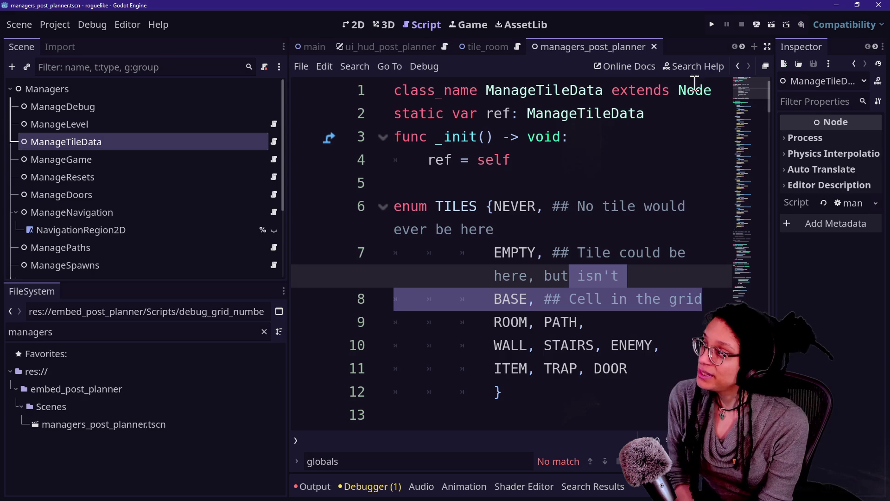
- Review ManageTileData's static ref, TILES EMPTY value and _init lines, then widen the script editor
{"action": "left_click", "coordinate": [636, 112]}
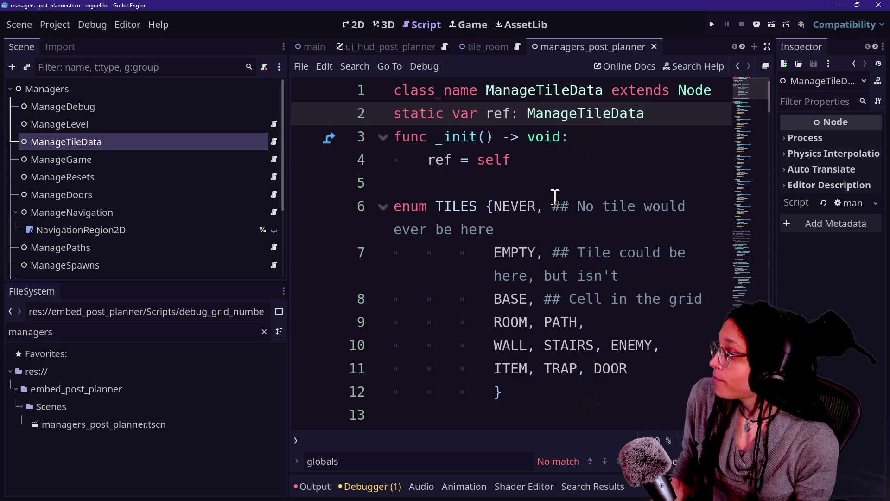
{"action": "left_click", "coordinate": [545, 253]}
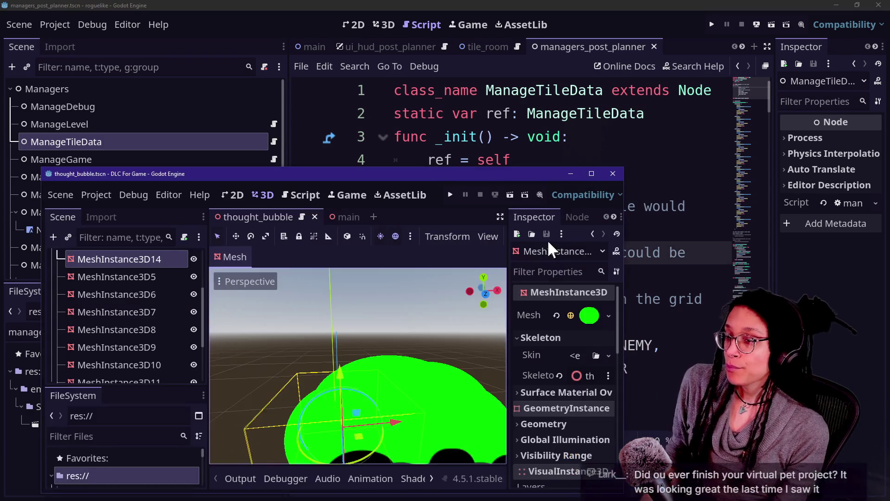
{"action": "left_click", "coordinate": [617, 143]}
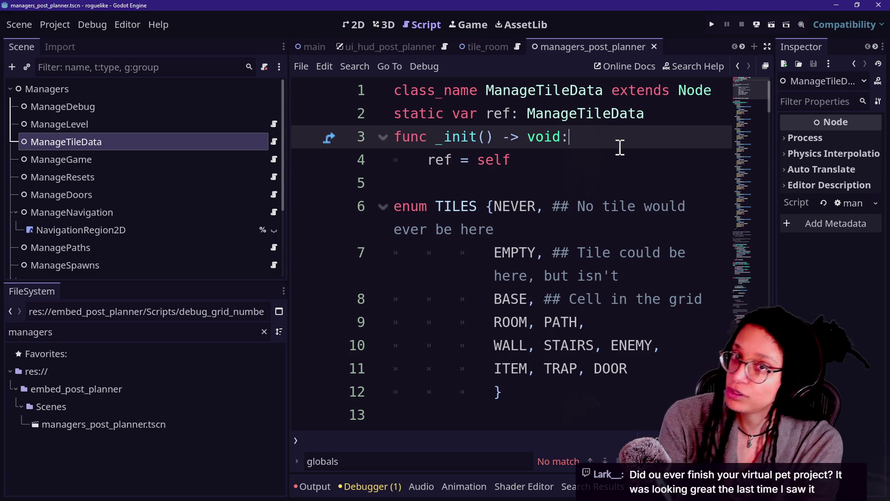
{"action": "left_click", "coordinate": [623, 174]}
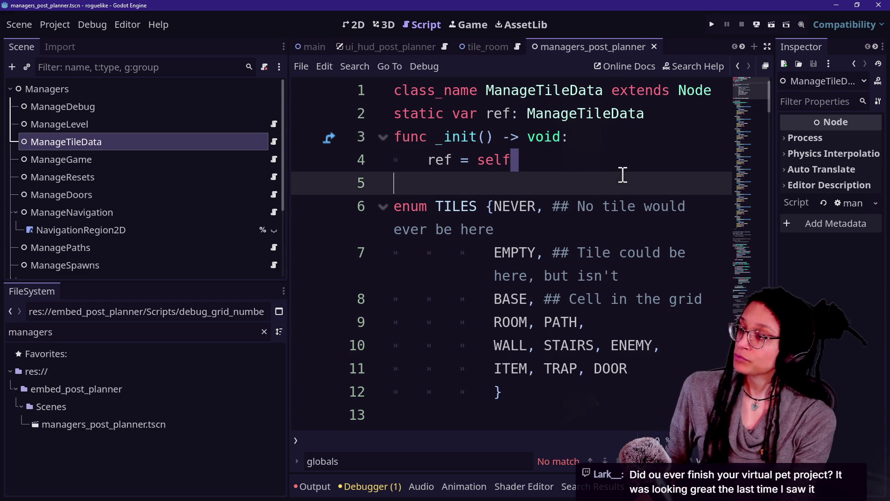
{"action": "left_click", "coordinate": [573, 161]}
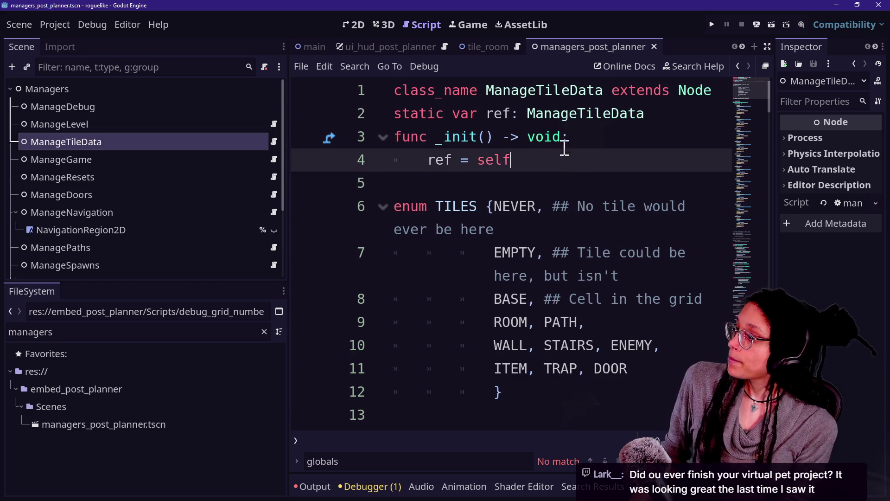
{"action": "left_click", "coordinate": [576, 186]}
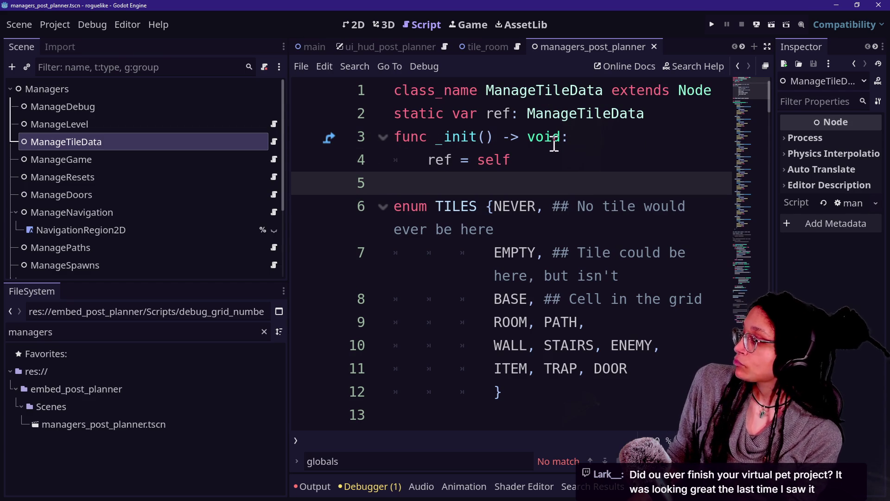
{"action": "left_click_drag", "start_coordinate": [287, 81], "coordinate": [162, 81]}
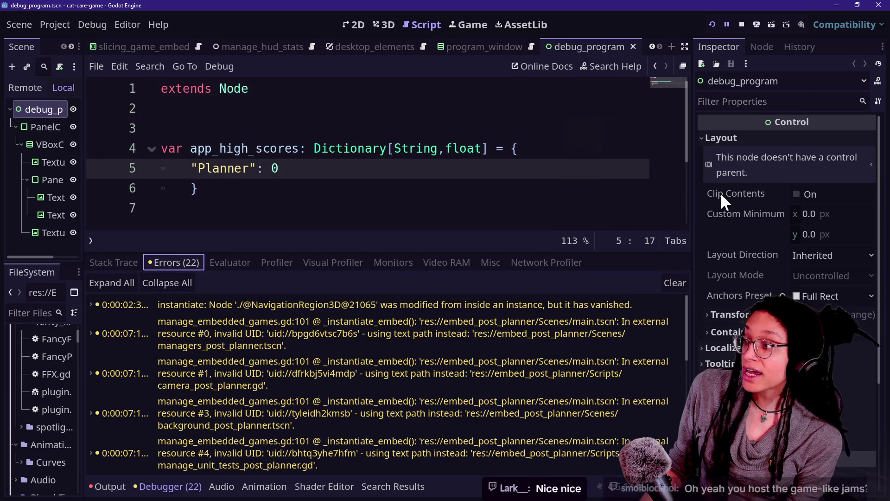
- Restart the cat-care game in a taller view and reload minigame_thinking in the web demo
{"action": "left_click", "coordinate": [714, 26]}
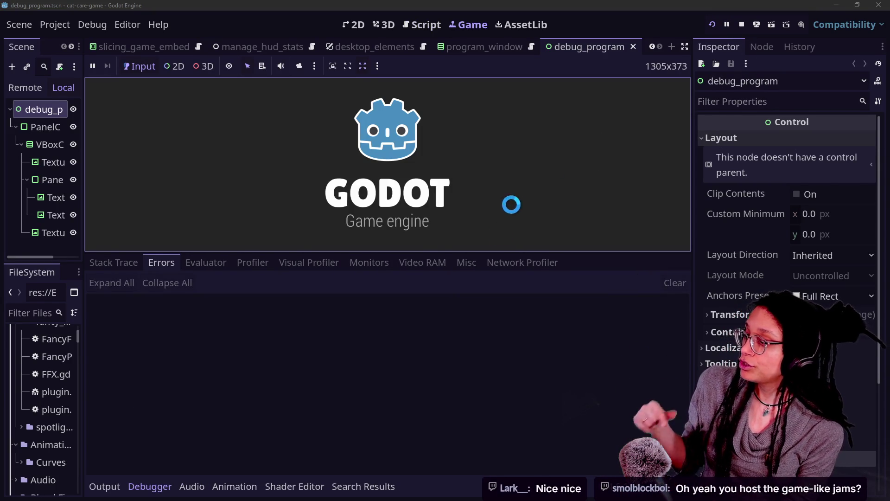
{"action": "left_click_drag", "start_coordinate": [485, 253], "coordinate": [487, 360]}
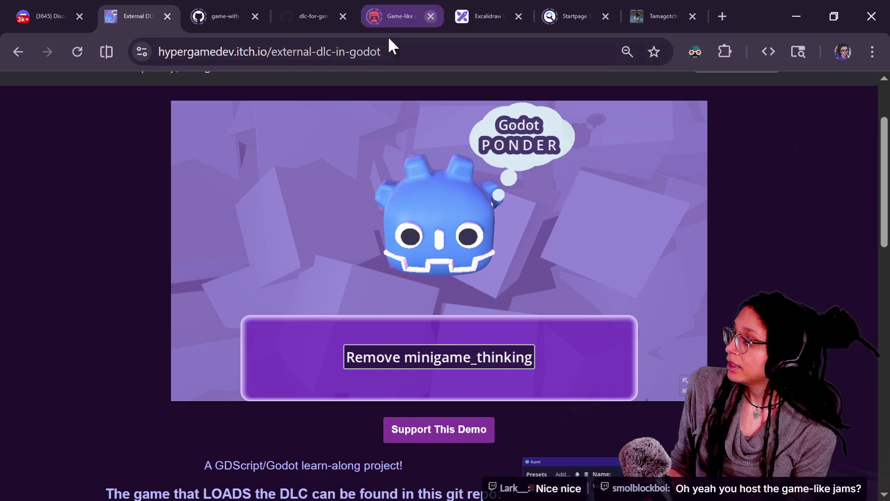
{"action": "left_click", "coordinate": [502, 361]}
{"action": "left_click", "coordinate": [409, 361]}
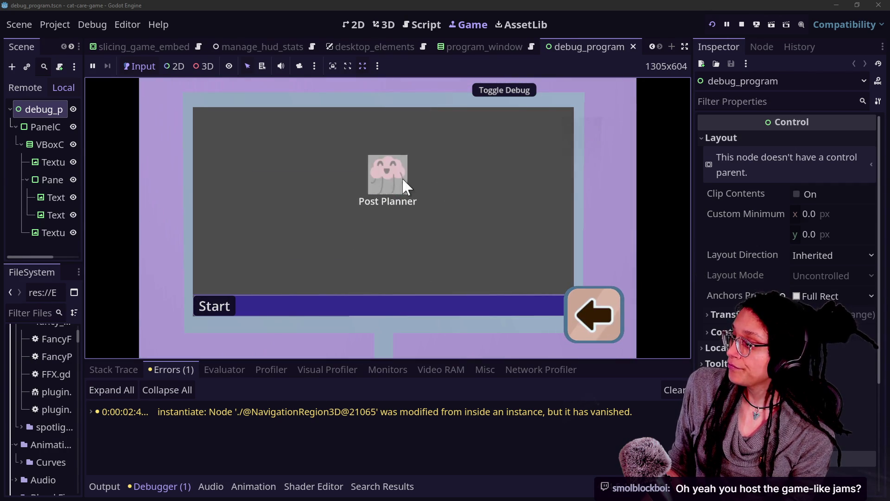
- Launch Post Planner to trigger the parser error, then select the Game-like Jam page's address
{"action": "left_click", "coordinate": [383, 174]}
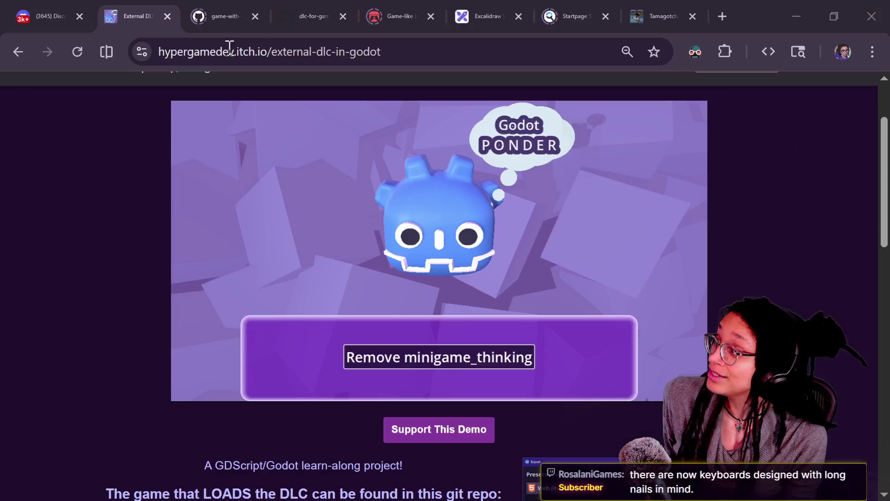
{"action": "key", "text": "alt+Tab"}
{"action": "left_click", "coordinate": [373, 8]}
{"action": "left_click", "coordinate": [299, 49]}
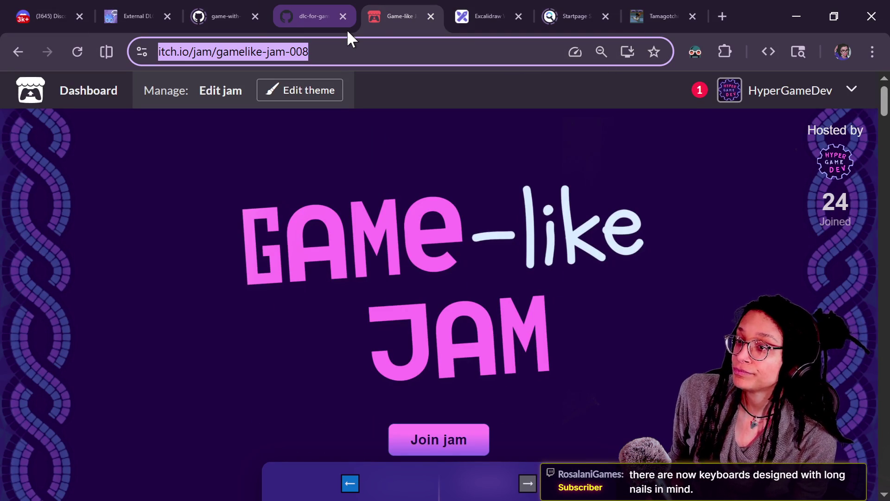
- Post the gamelike-jam-008 link in Twitch chat and open it from YouTube chat
{"action": "key", "text": "alt+Tab"}
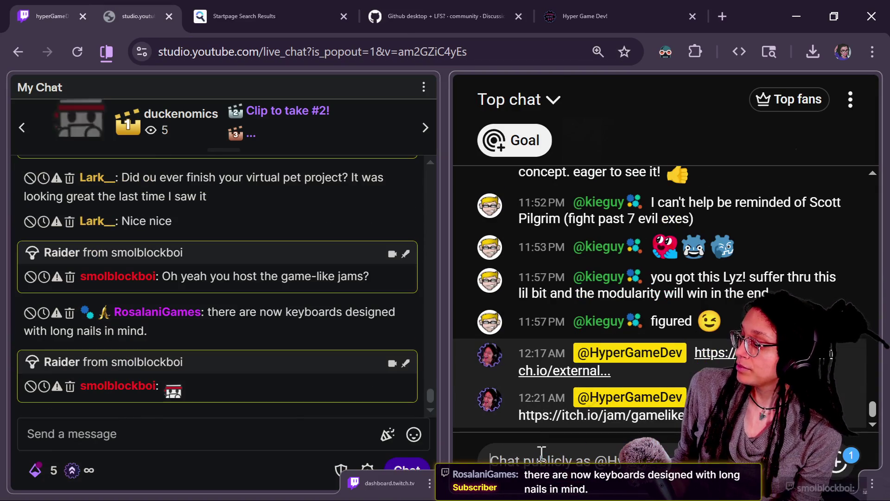
{"action": "left_click", "coordinate": [229, 432]}
{"action": "type", "text": "https://itch.io/jam/gamelike-jam-008"}
{"action": "key", "text": "Return"}
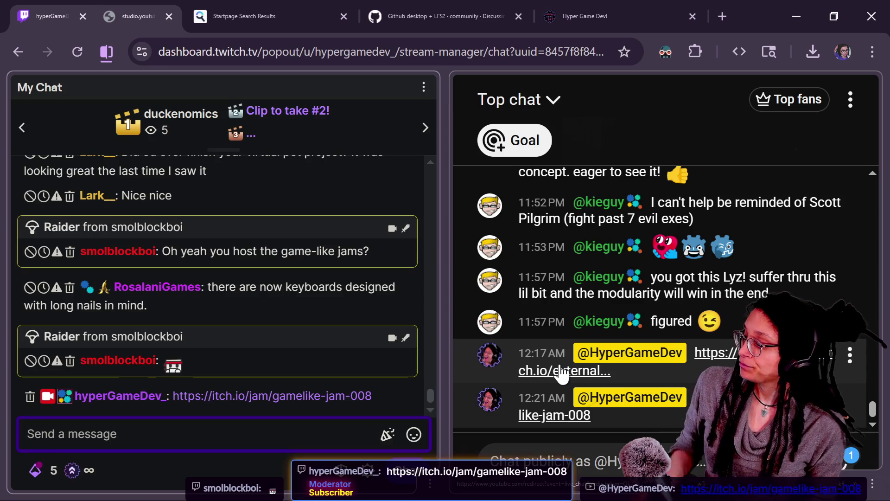
{"action": "left_click", "coordinate": [560, 367]}
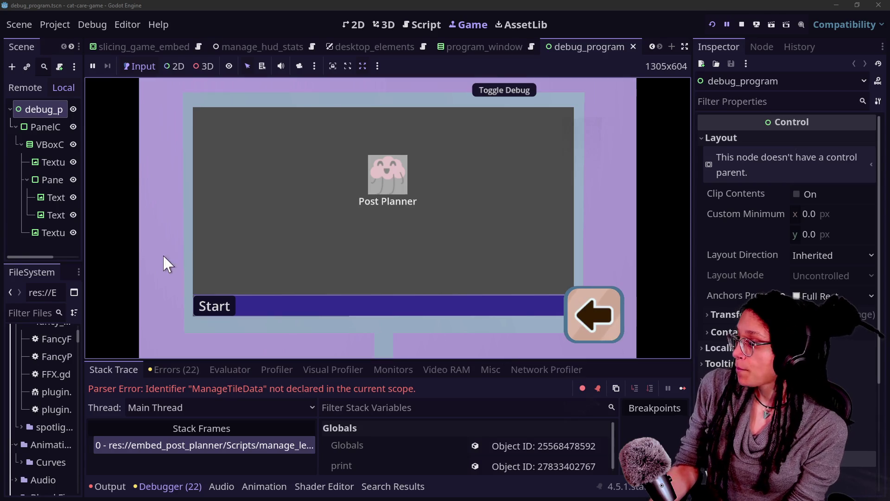
- Glance over the jam page and stream chat, then refocus the running game's debug view
{"action": "key", "text": "alt+Tab"}
{"action": "scroll", "coordinate": [534, 329], "scroll_direction": "down", "scroll_amount": 2}
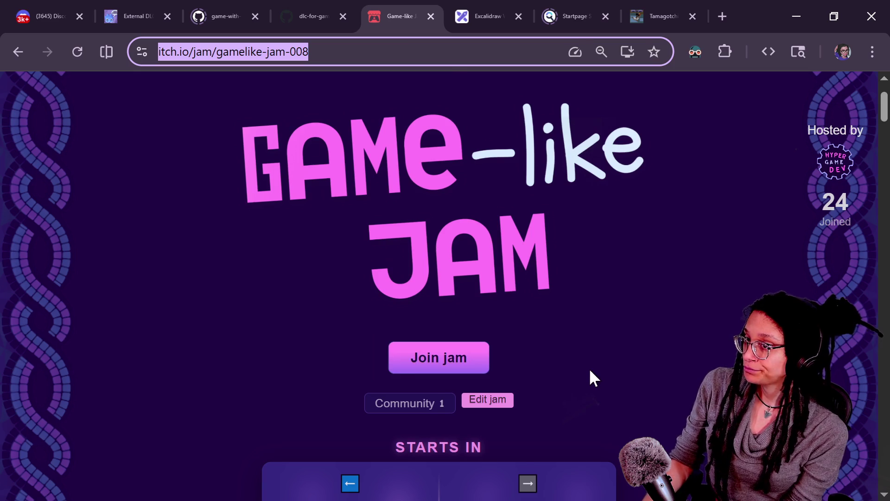
{"action": "key", "text": "alt+Tab"}
{"action": "key", "text": "alt+Tab"}
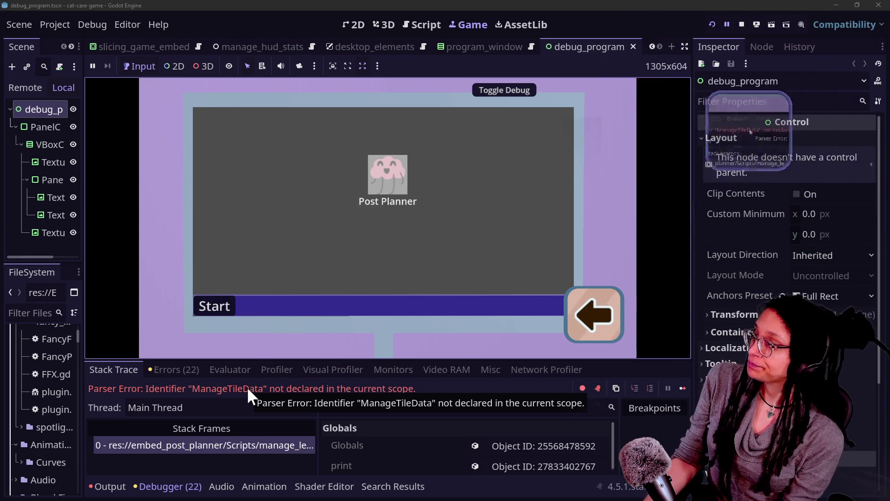
{"action": "left_click", "coordinate": [297, 319]}
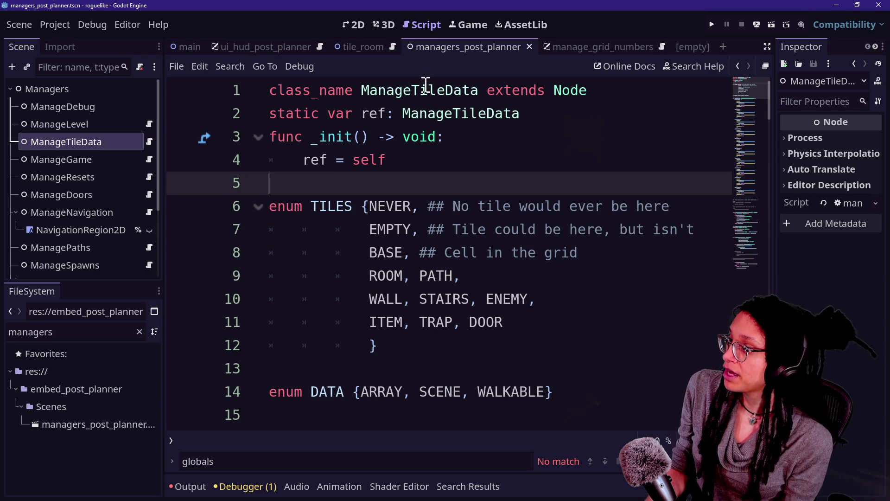
- Inspect the ManageTileData name and ref = self line, undoing an accidental drag of self
{"action": "left_click", "coordinate": [489, 149]}
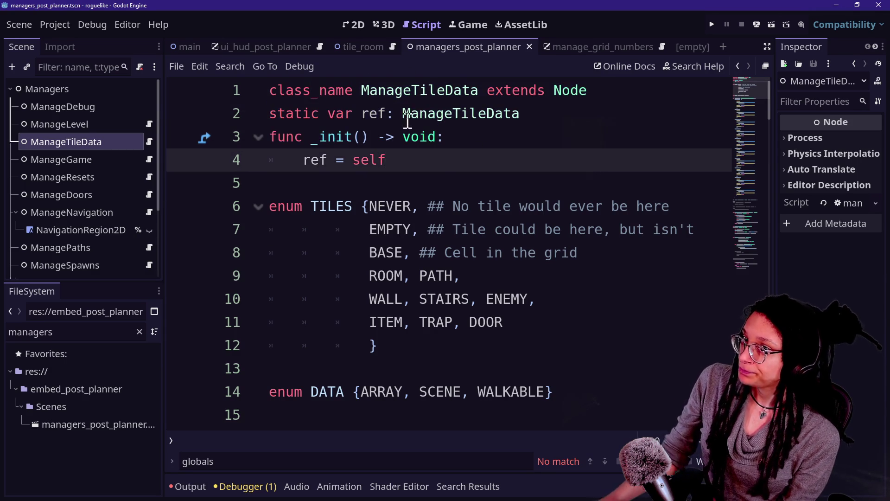
{"action": "left_click_drag", "start_coordinate": [361, 90], "coordinate": [423, 91]}
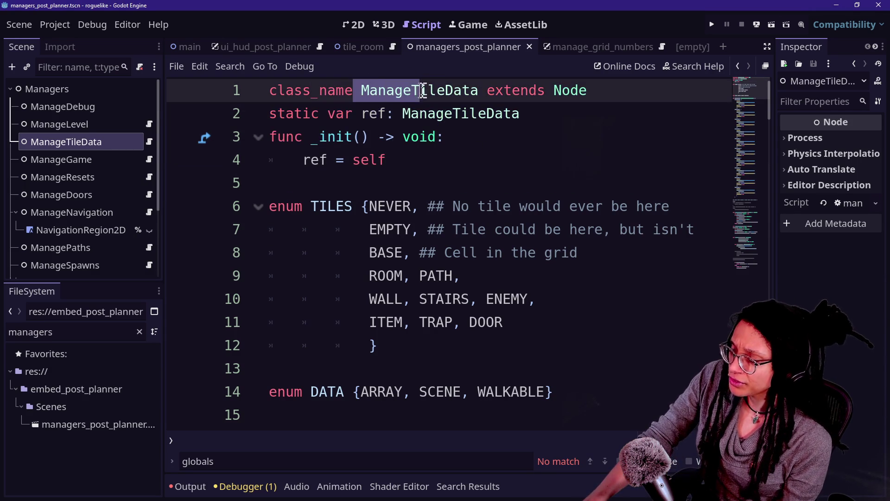
{"action": "left_click", "coordinate": [302, 113]}
{"action": "left_click", "coordinate": [365, 124]}
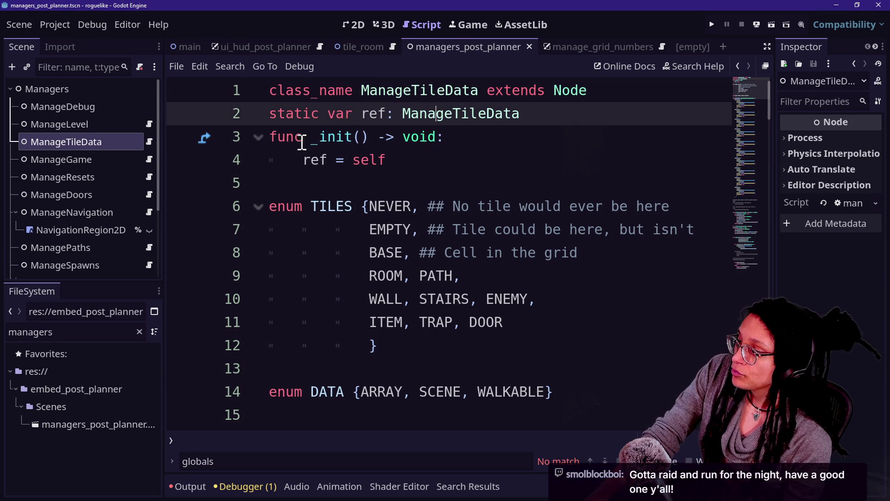
{"action": "mouse_move", "coordinate": [298, 162]}
{"action": "left_mouse_down"}
{"action": "mouse_move", "coordinate": [379, 163]}
{"action": "mouse_move", "coordinate": [299, 160]}
{"action": "left_mouse_up"}
{"action": "left_click", "coordinate": [379, 162]}
{"action": "left_click_drag", "start_coordinate": [378, 160], "coordinate": [406, 155]}
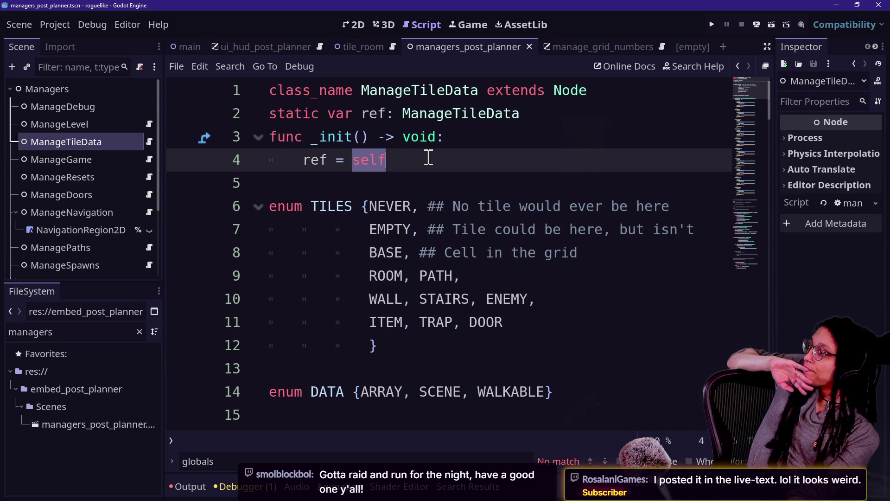
{"action": "left_click_drag", "start_coordinate": [369, 160], "coordinate": [358, 136]}
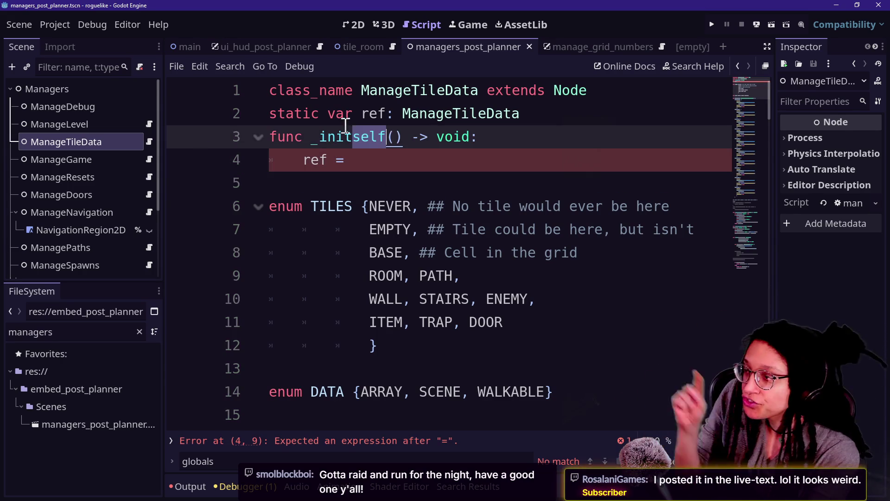
{"action": "key", "text": "ctrl+z"}
- Check the class_name, extends and EMPTY tile entry, then switch to the main scene
{"action": "left_click", "coordinate": [376, 113]}
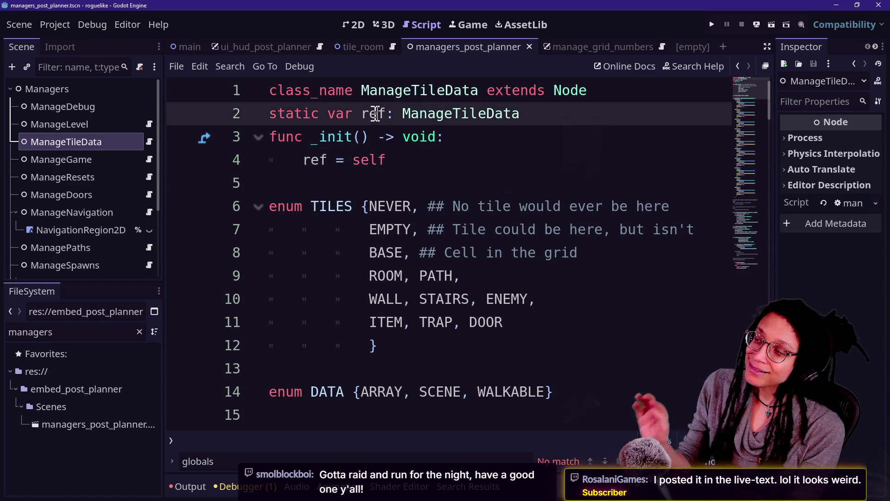
{"action": "left_click", "coordinate": [358, 98]}
{"action": "left_click", "coordinate": [519, 97]}
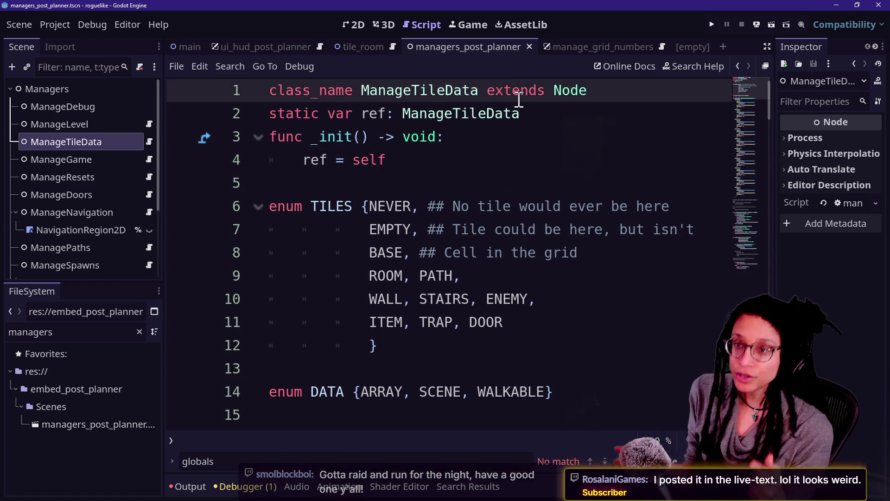
{"action": "left_click_drag", "start_coordinate": [552, 276], "coordinate": [552, 358]}
{"action": "scroll", "coordinate": [553, 360], "scroll_direction": "down", "scroll_amount": 5}
{"action": "scroll", "coordinate": [553, 361], "scroll_direction": "up", "scroll_amount": 5}
{"action": "left_click", "coordinate": [394, 229]}
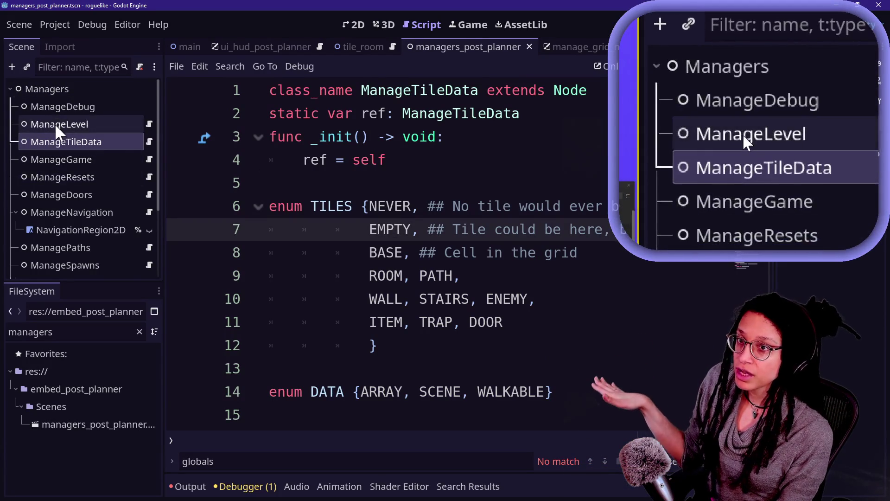
{"action": "scroll", "coordinate": [55, 123], "scroll_direction": "down", "scroll_amount": 1}
{"action": "left_click", "coordinate": [185, 47]}
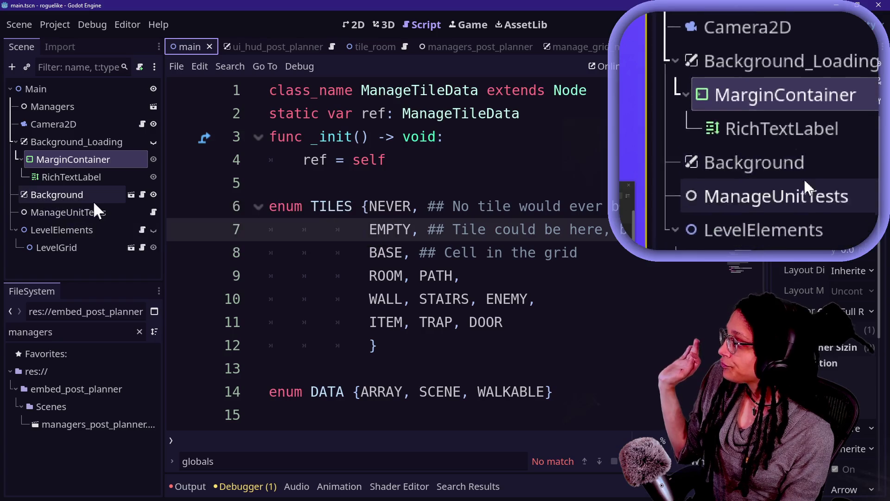
- Open background_post_planner from the Background node and go to its ref = self line
{"action": "left_click", "coordinate": [130, 194]}
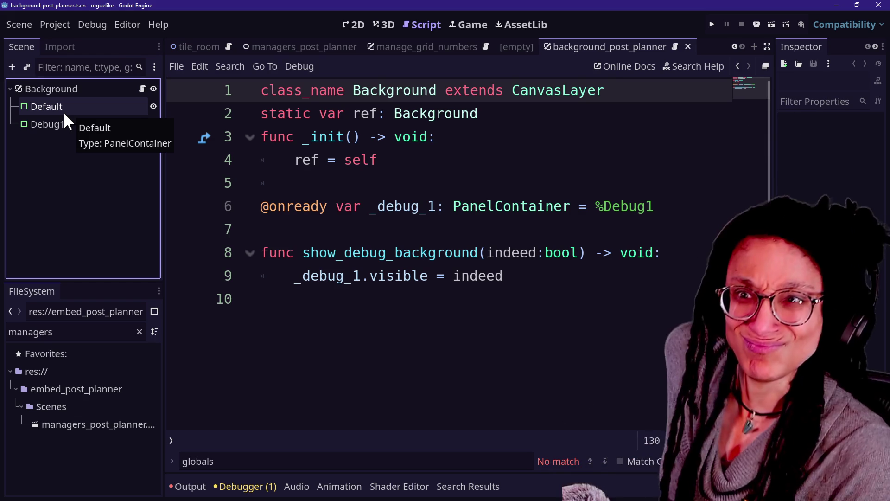
{"action": "left_click", "coordinate": [388, 158]}
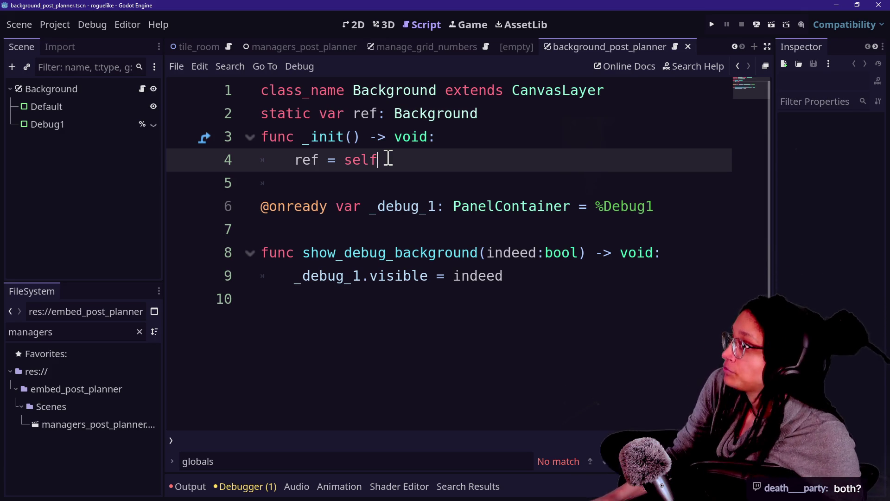
- Review the show_debug_background function in the Background script
{"action": "left_click_drag", "start_coordinate": [420, 252], "coordinate": [425, 268]}
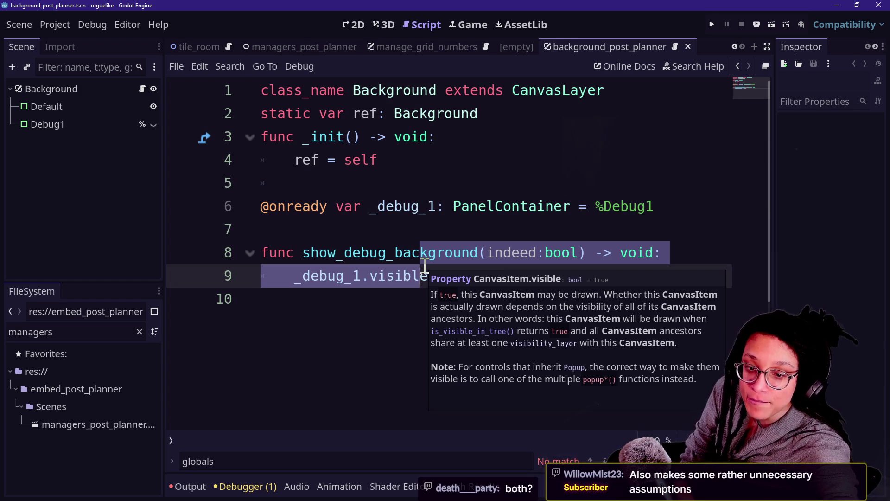
{"action": "left_click", "coordinate": [422, 170]}
{"action": "left_click", "coordinate": [431, 187]}
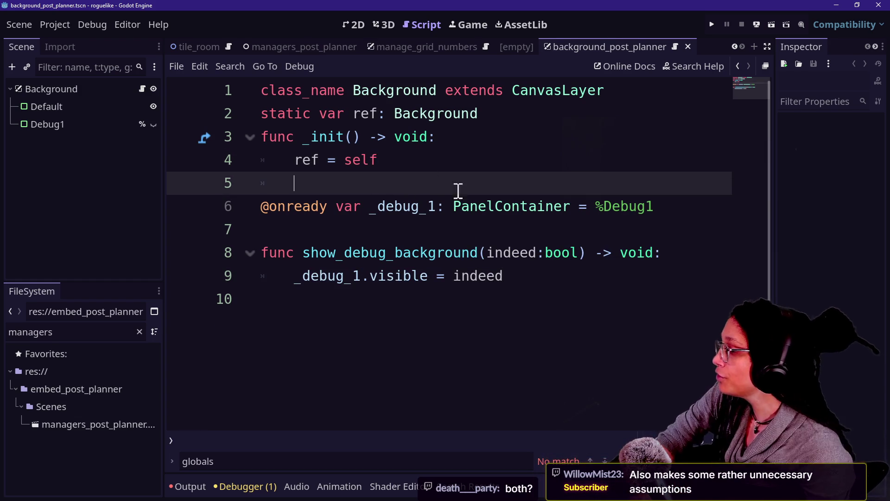
{"action": "left_click", "coordinate": [589, 301]}
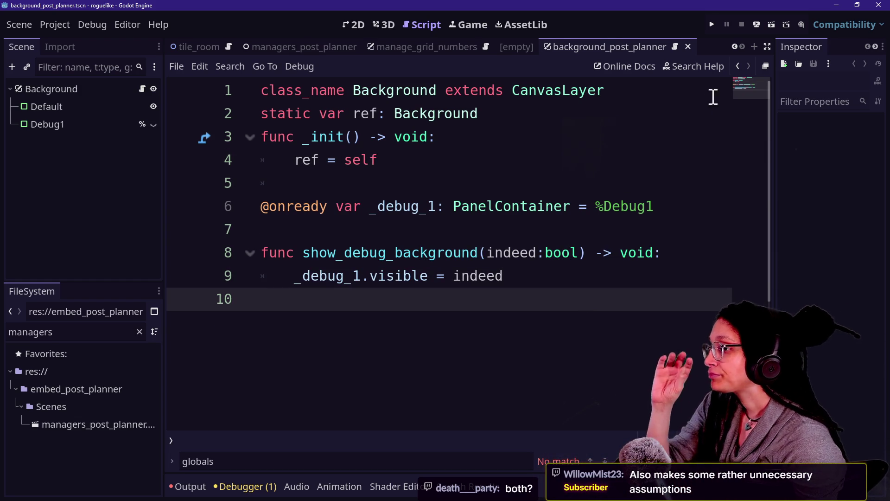
- Switch to the ManageGridNumbers script and step through its onready declarations and _init lines
{"action": "left_click", "coordinate": [739, 65]}
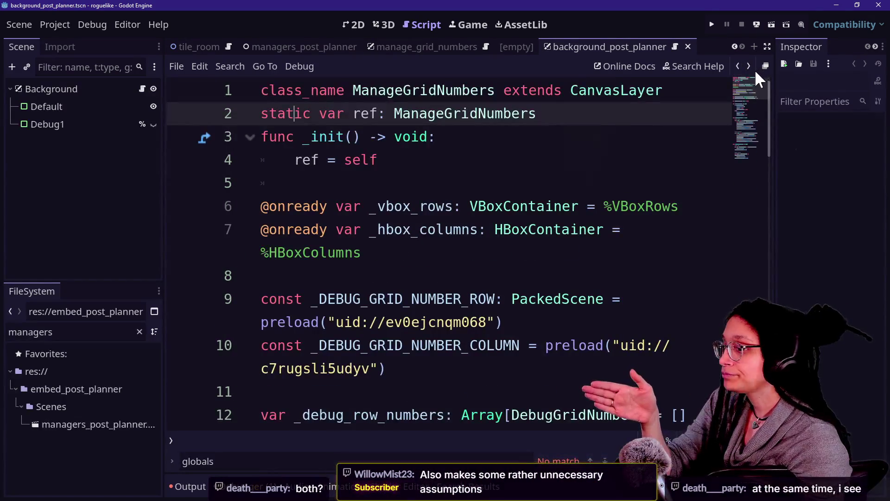
{"action": "left_click", "coordinate": [565, 241]}
{"action": "key", "text": "Up"}
{"action": "left_click", "coordinate": [575, 162]}
{"action": "key", "text": "Down"}
{"action": "key", "text": "Down"}
{"action": "key", "text": "Down"}
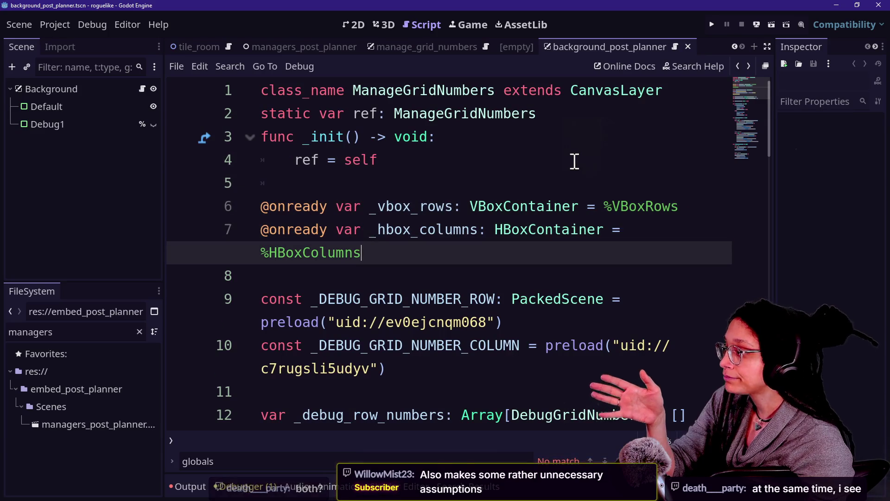
{"action": "key", "text": "Up"}
{"action": "key", "text": "Up"}
{"action": "key", "text": "Up"}
{"action": "key", "text": "Down"}
{"action": "key", "text": "Down"}
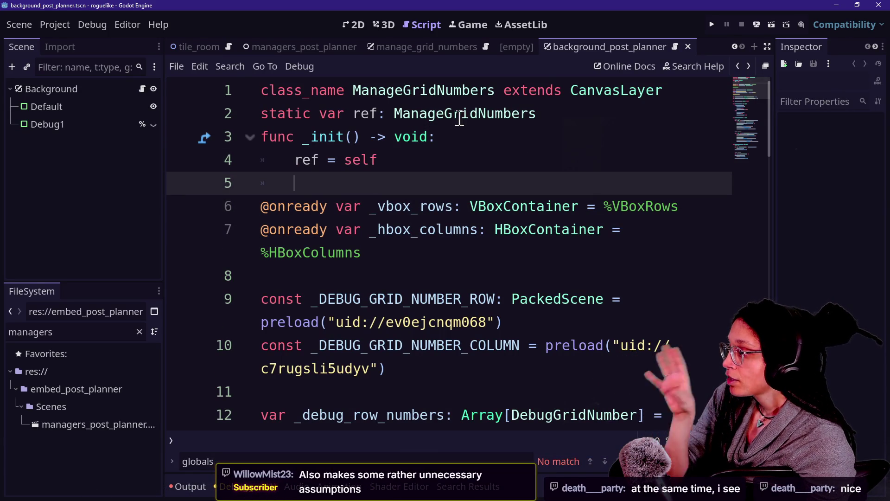
- Check ManageGridNumbers' class_name and static ref declaration, then bring the DLC For Game window forward
{"action": "left_click", "coordinate": [396, 95]}
{"action": "left_click", "coordinate": [537, 119]}
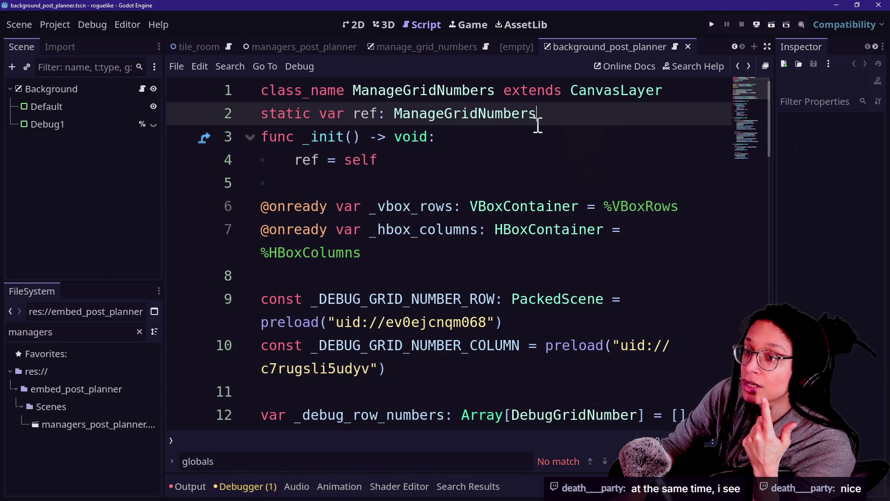
{"action": "key", "text": "alt+Tab"}
{"action": "left_click", "coordinate": [321, 186]}
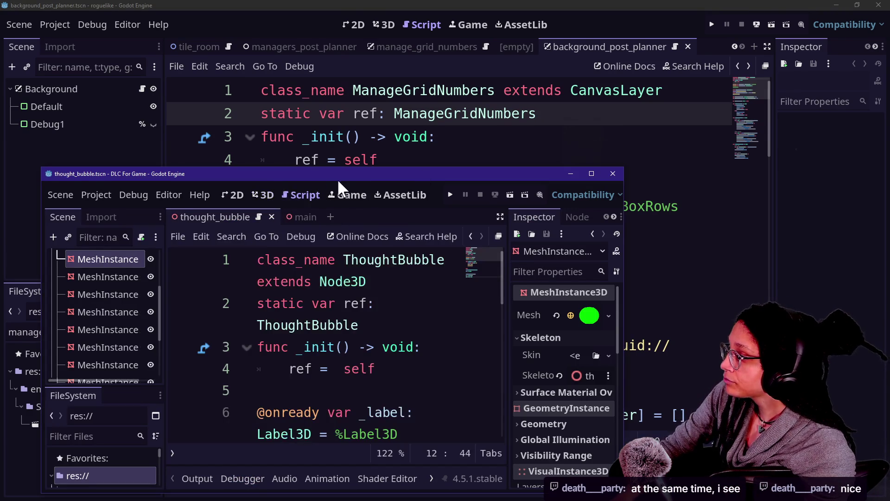
- Maximize the DLC For Game window and read thought_bubble.gd's static ref and change_label_outline_color
{"action": "key", "text": "super+Up"}
{"action": "left_click", "coordinate": [372, 154]}
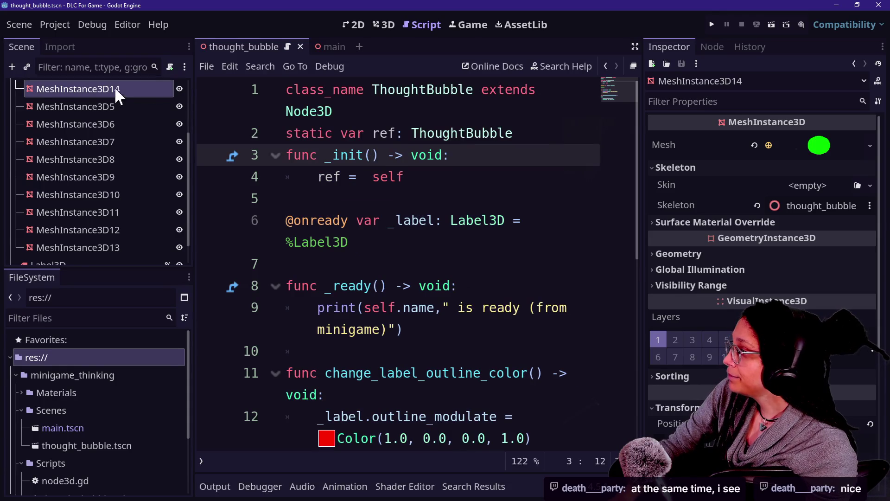
{"action": "mouse_move", "coordinate": [301, 106]}
{"action": "left_mouse_down"}
{"action": "mouse_move", "coordinate": [378, 159]}
{"action": "mouse_move", "coordinate": [418, 144]}
{"action": "left_mouse_up"}
{"action": "left_click", "coordinate": [417, 144]}
{"action": "scroll", "coordinate": [421, 214], "scroll_direction": "down", "scroll_amount": 2}
{"action": "mouse_move", "coordinate": [325, 246]}
{"action": "left_mouse_down"}
{"action": "mouse_move", "coordinate": [435, 215]}
{"action": "mouse_move", "coordinate": [579, 388]}
{"action": "left_mouse_up"}
{"action": "left_click", "coordinate": [578, 388]}
{"action": "scroll", "coordinate": [132, 252], "scroll_direction": "down", "scroll_amount": 1}
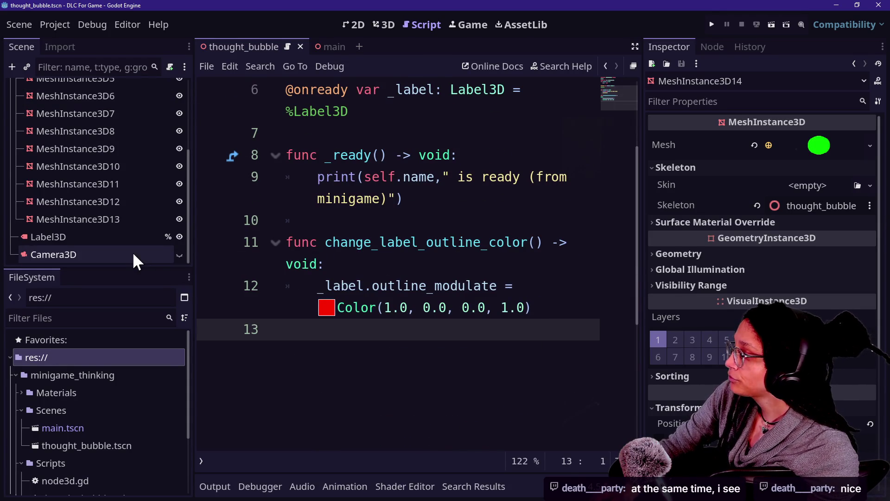
{"action": "scroll", "coordinate": [168, 135], "scroll_direction": "up", "scroll_amount": 3}
- Open the main scene's Node3D script and inspect its ThoughtBubble.ref call on line 4
{"action": "left_click", "coordinate": [330, 47]}
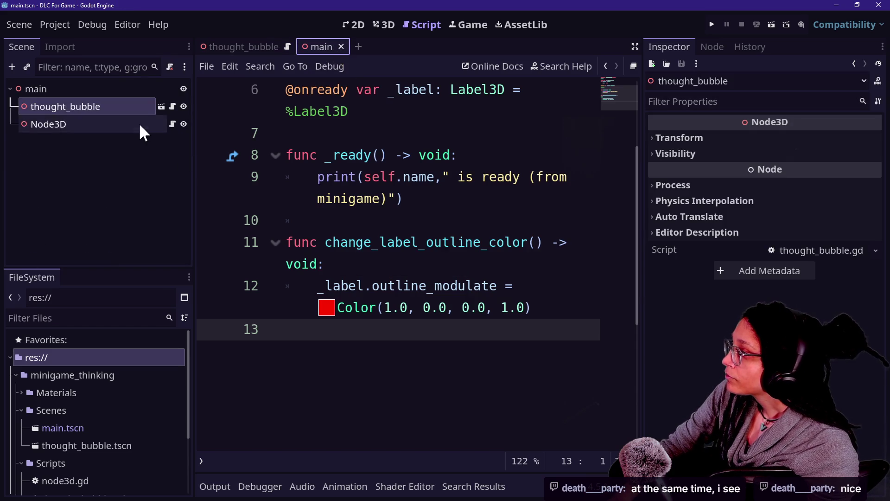
{"action": "left_click", "coordinate": [168, 124]}
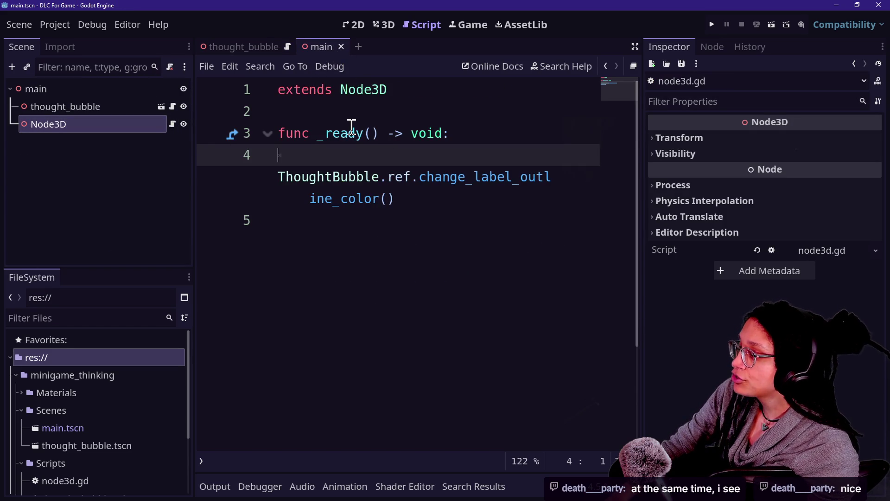
{"action": "left_click_drag", "start_coordinate": [278, 155], "coordinate": [490, 178]}
{"action": "mouse_move", "coordinate": [403, 199]}
{"action": "left_mouse_down"}
{"action": "mouse_move", "coordinate": [360, 203]}
{"action": "mouse_move", "coordinate": [395, 196]}
{"action": "mouse_move", "coordinate": [424, 155]}
{"action": "mouse_move", "coordinate": [424, 89]}
{"action": "left_mouse_up"}
{"action": "left_click", "coordinate": [470, 185]}
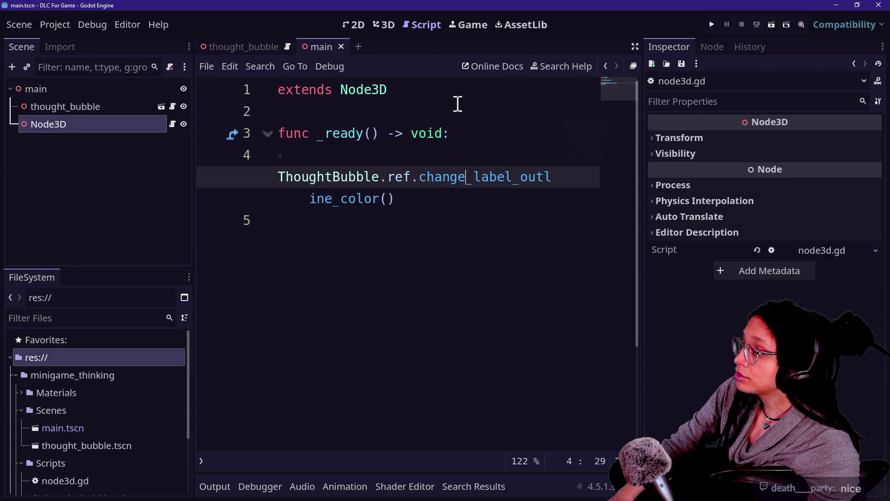
- Look over node3d.gd's extends Node3D and _ready lines
{"action": "left_click", "coordinate": [439, 136]}
{"action": "left_click", "coordinate": [388, 89]}
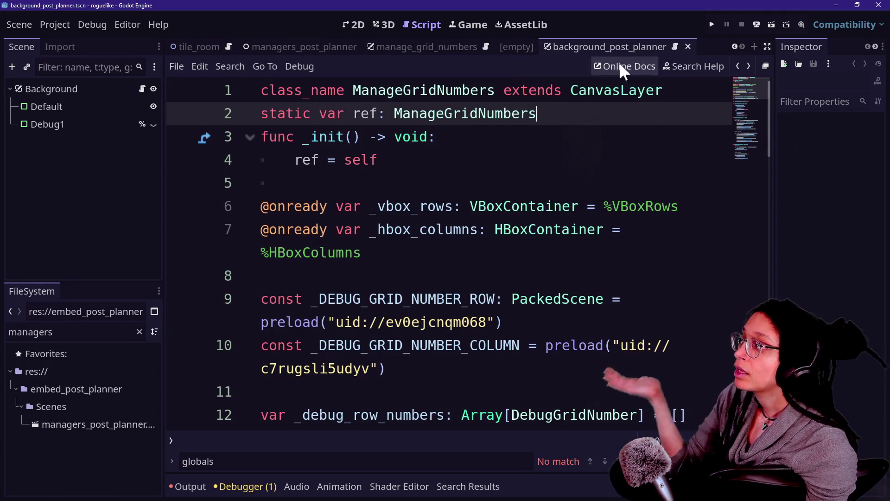
{"action": "left_click", "coordinate": [542, 202]}
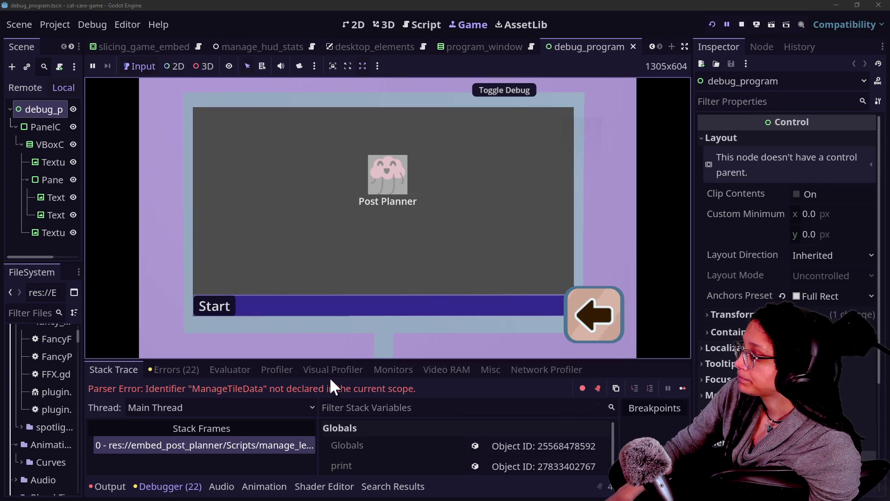
- Enlarge the debugger, widen Stack Frames, and select the manage_levels.gd:80 frame
{"action": "left_click_drag", "start_coordinate": [323, 358], "coordinate": [329, 258]}
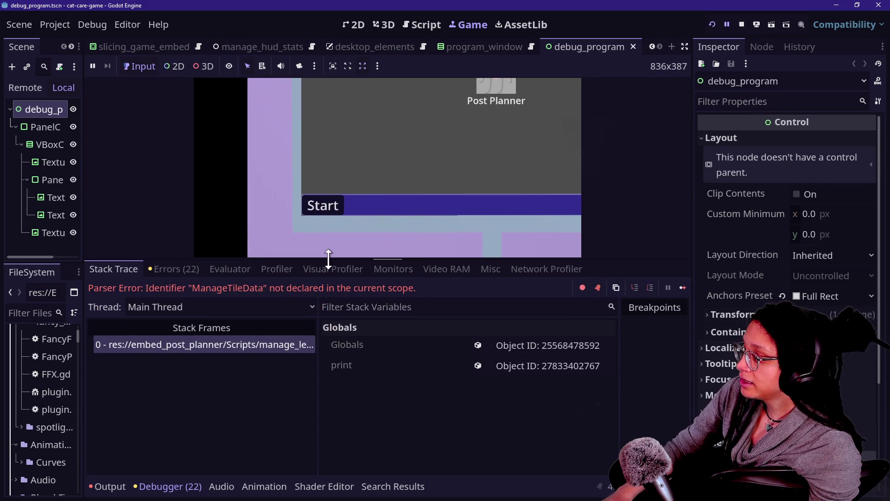
{"action": "left_click_drag", "start_coordinate": [317, 320], "coordinate": [455, 335]}
{"action": "left_click", "coordinate": [398, 348]}
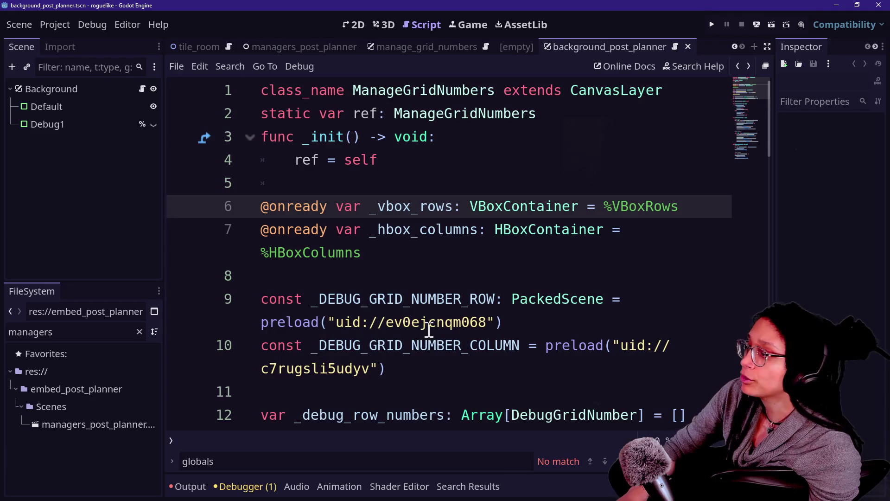
{"action": "left_click", "coordinate": [483, 267]}
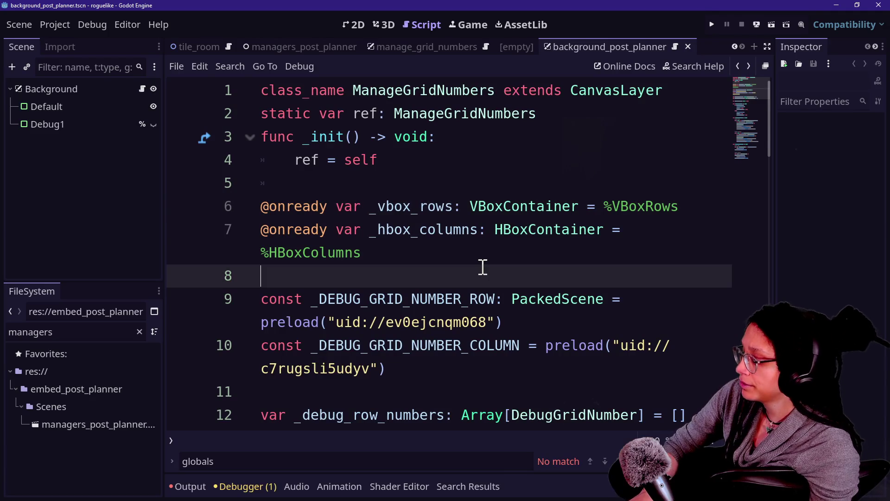
- Quick-open manage_levels.gd and switch the ManageLevel script to distraction-free editing
{"action": "key", "text": "shift+alt+o"}
{"action": "type", "text": "manage_le"}
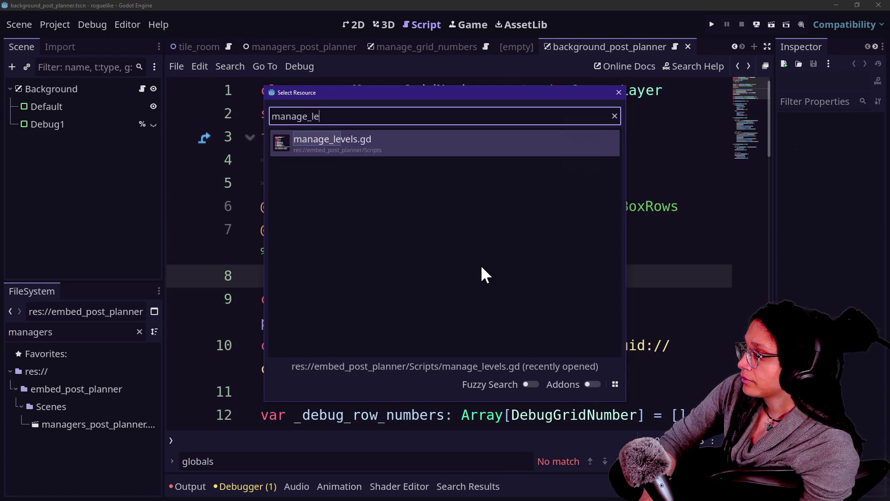
{"action": "key", "text": "Escape"}
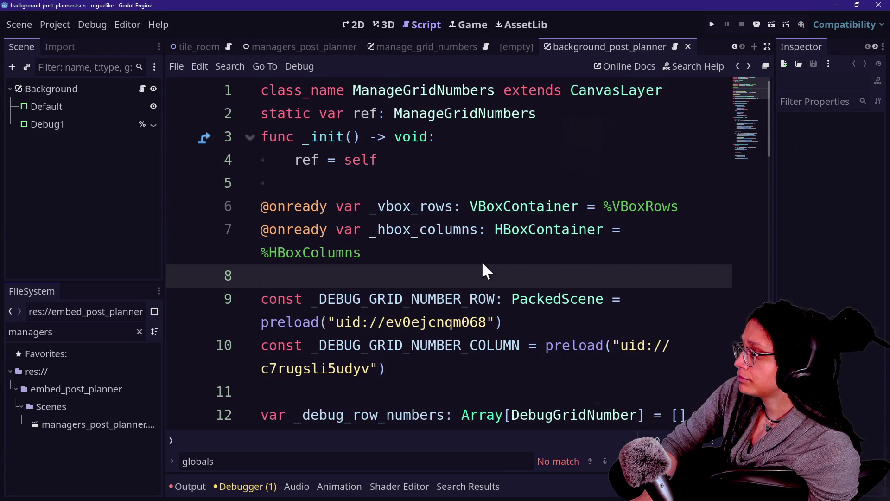
{"action": "key", "text": "alt+Left"}
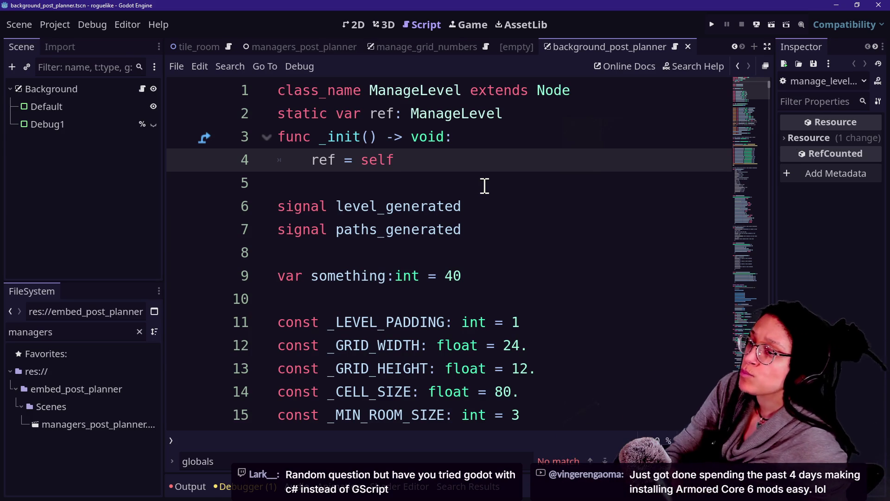
{"action": "left_click", "coordinate": [379, 229]}
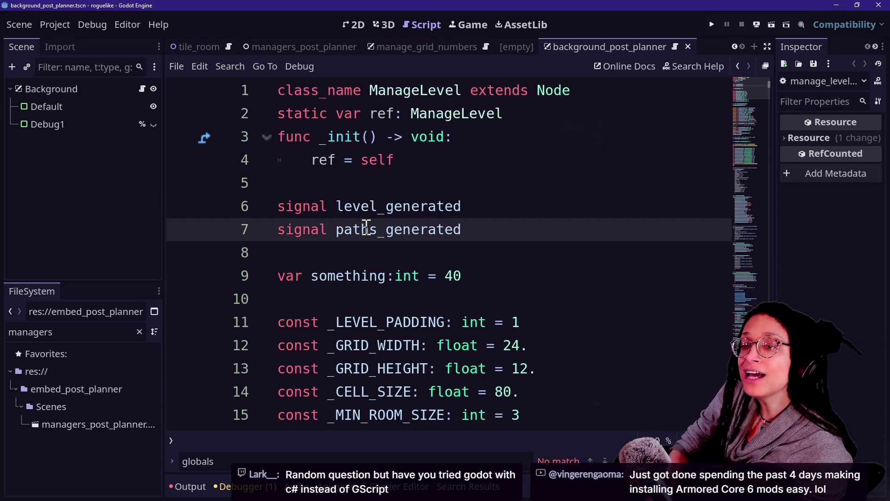
{"action": "key", "text": "ctrl+shift+F11"}
- Scroll through the ManageLevel script down to line 276
{"action": "left_click", "coordinate": [410, 234]}
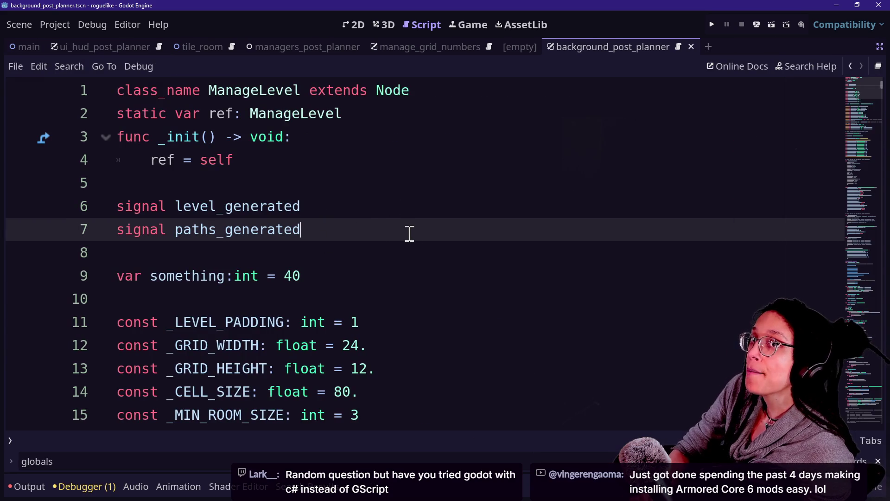
{"action": "scroll", "coordinate": [410, 234], "scroll_direction": "down", "scroll_amount": 3}
{"action": "scroll", "coordinate": [410, 233], "scroll_direction": "down", "scroll_amount": 15}
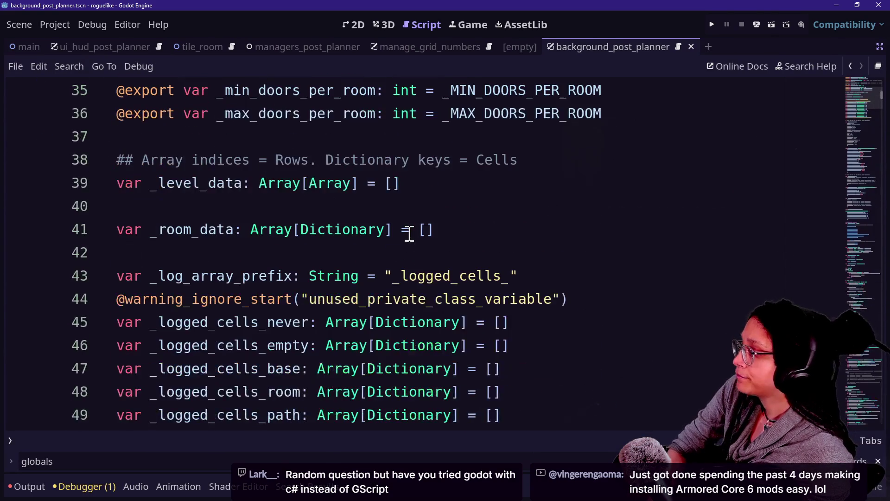
{"action": "scroll", "coordinate": [410, 233], "scroll_direction": "down", "scroll_amount": 13}
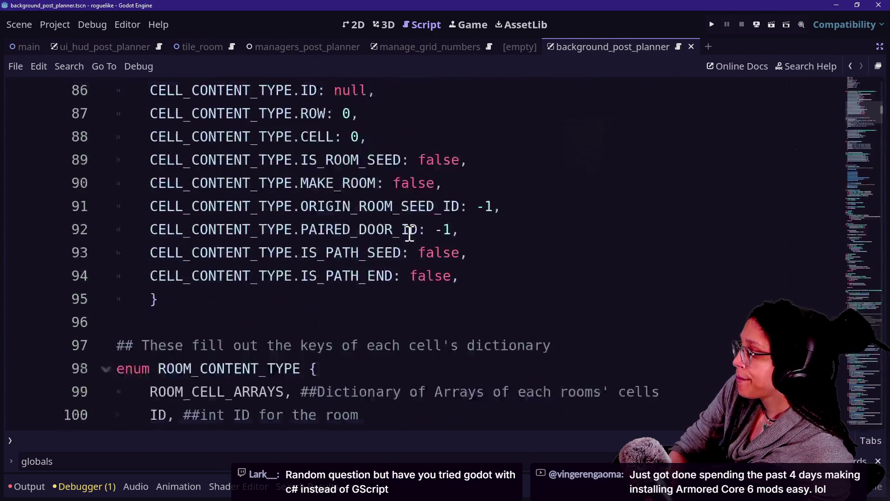
{"action": "scroll", "coordinate": [410, 233], "scroll_direction": "down", "scroll_amount": 3}
{"action": "scroll", "coordinate": [410, 233], "scroll_direction": "down", "scroll_amount": 11}
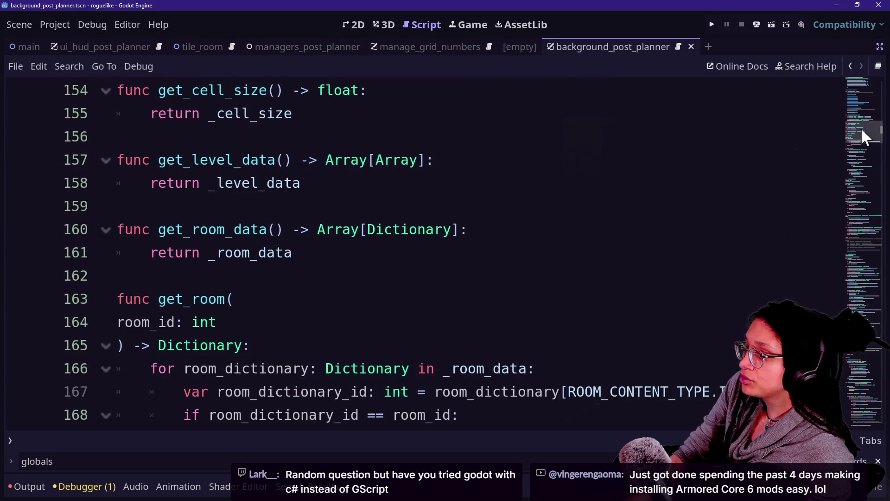
{"action": "left_click", "coordinate": [844, 169]}
{"action": "left_click", "coordinate": [740, 176]}
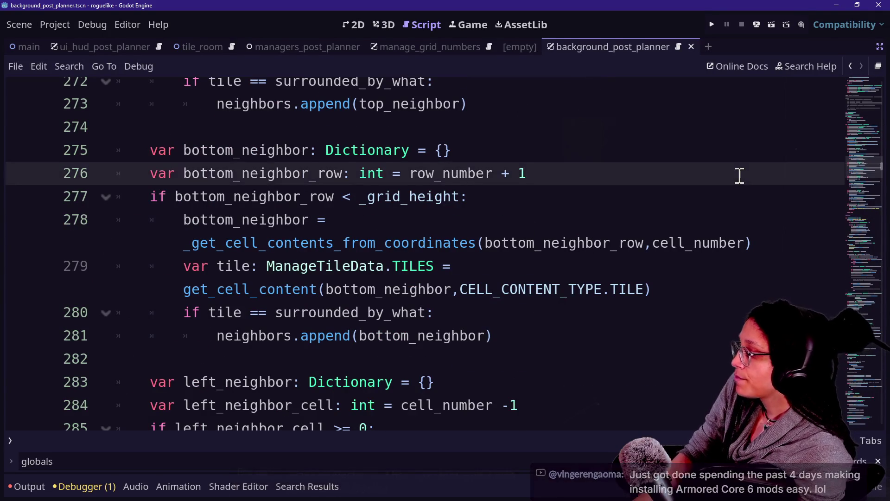
{"action": "key", "text": "shift+alt+o"}
{"action": "key", "text": "Escape"}
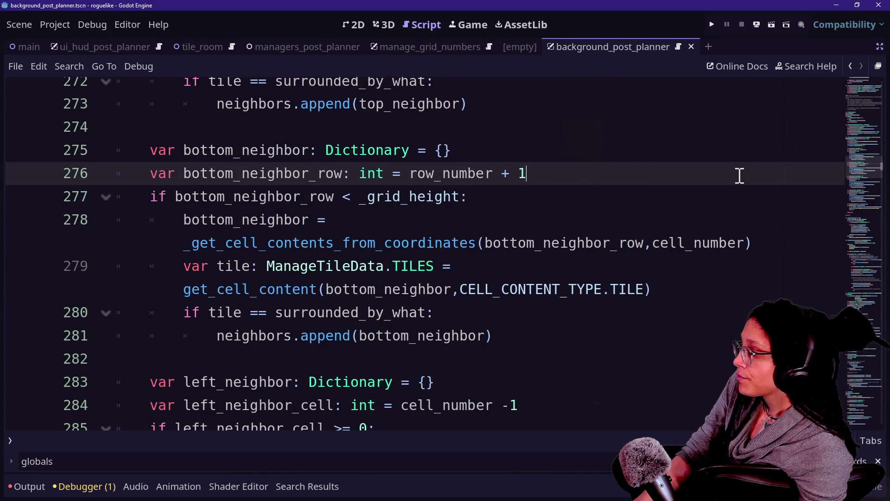
- Return to the _CELL_CONTENT_DATA constant and inspect its lines 78 to 81
{"action": "scroll", "coordinate": [517, 253], "scroll_direction": "up", "scroll_amount": 20}
{"action": "scroll", "coordinate": [516, 253], "scroll_direction": "up", "scroll_amount": 20}
{"action": "scroll", "coordinate": [516, 253], "scroll_direction": "down", "scroll_amount": 2}
{"action": "scroll", "coordinate": [516, 253], "scroll_direction": "up", "scroll_amount": 1}
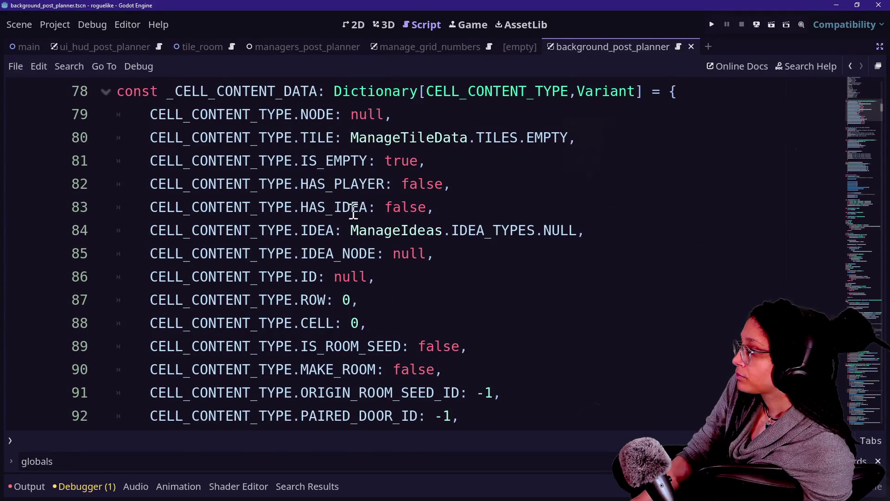
{"action": "left_click_drag", "start_coordinate": [292, 141], "coordinate": [536, 137]}
{"action": "left_click", "coordinate": [543, 139]}
{"action": "scroll", "coordinate": [547, 139], "scroll_direction": "up", "scroll_amount": 1}
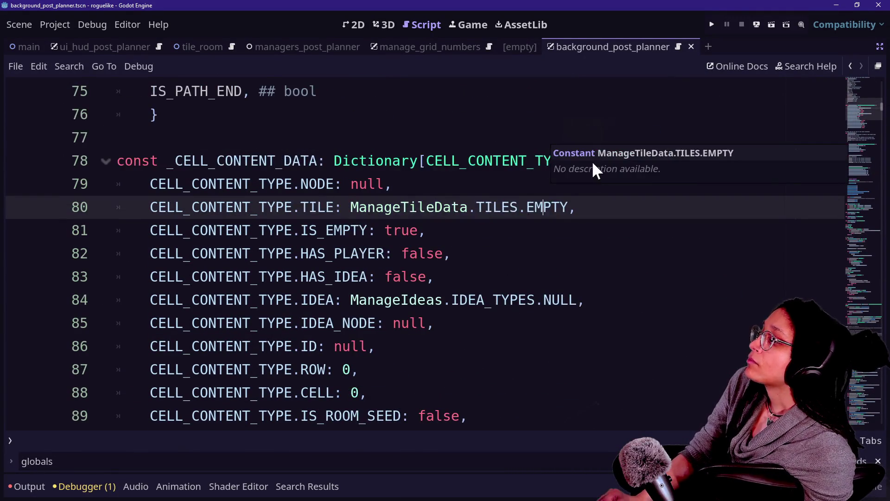
{"action": "key", "text": "Up"}
{"action": "left_click", "coordinate": [435, 162]}
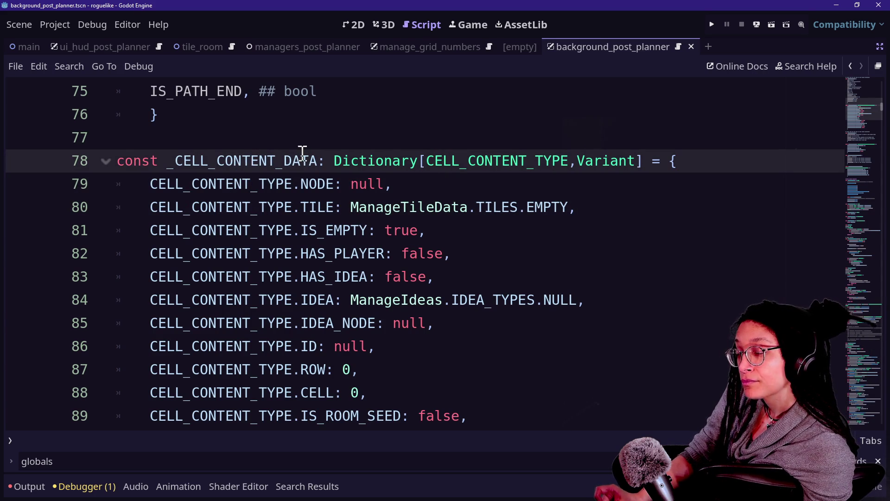
{"action": "left_click", "coordinate": [336, 206]}
{"action": "left_click", "coordinate": [392, 183]}
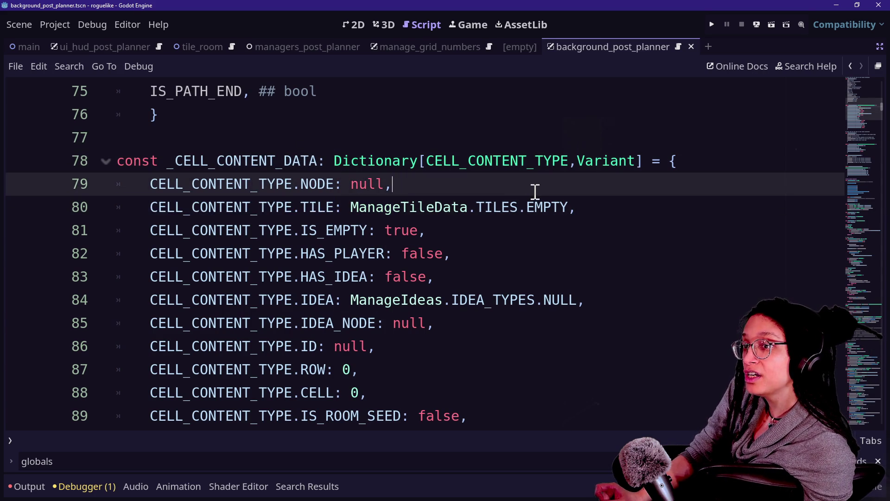
{"action": "left_click_drag", "start_coordinate": [624, 204], "coordinate": [507, 240]}
- Examine the constant's name, IS_EMPTY entry and IDEA_TYPES entry on line 84
{"action": "left_click", "coordinate": [412, 226]}
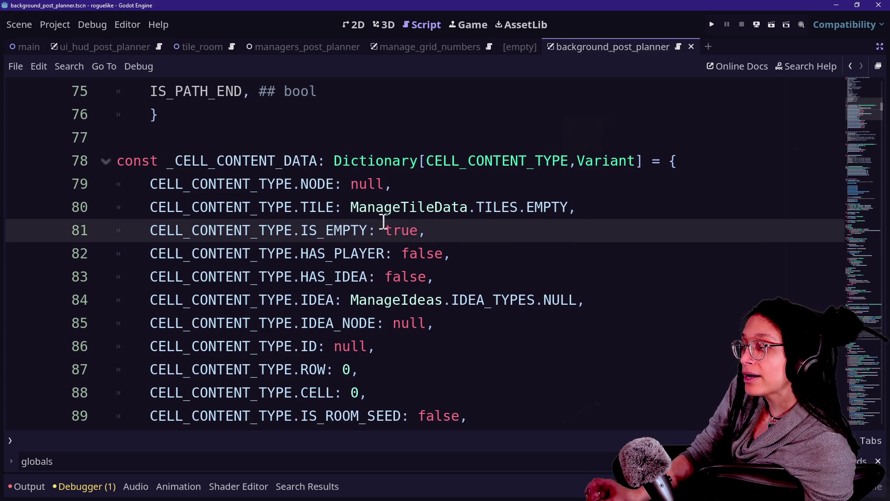
{"action": "left_click_drag", "start_coordinate": [217, 161], "coordinate": [439, 139]}
{"action": "left_click", "coordinate": [439, 139]}
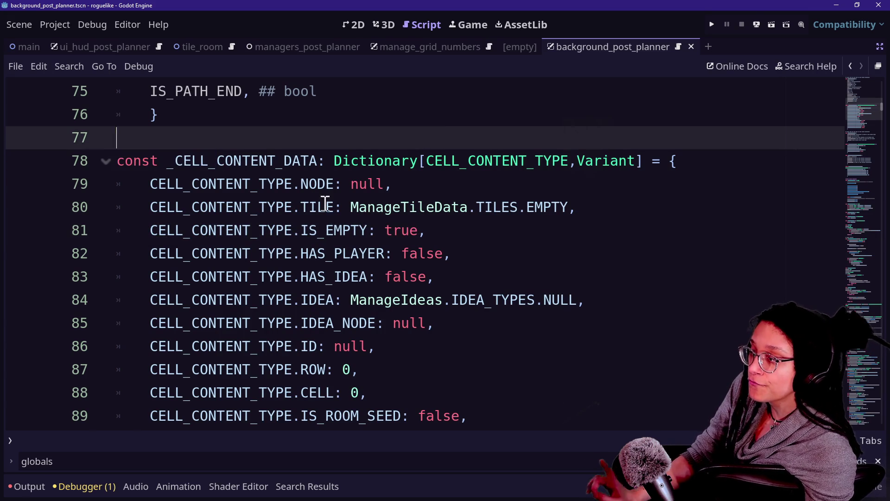
{"action": "left_click", "coordinate": [510, 191]}
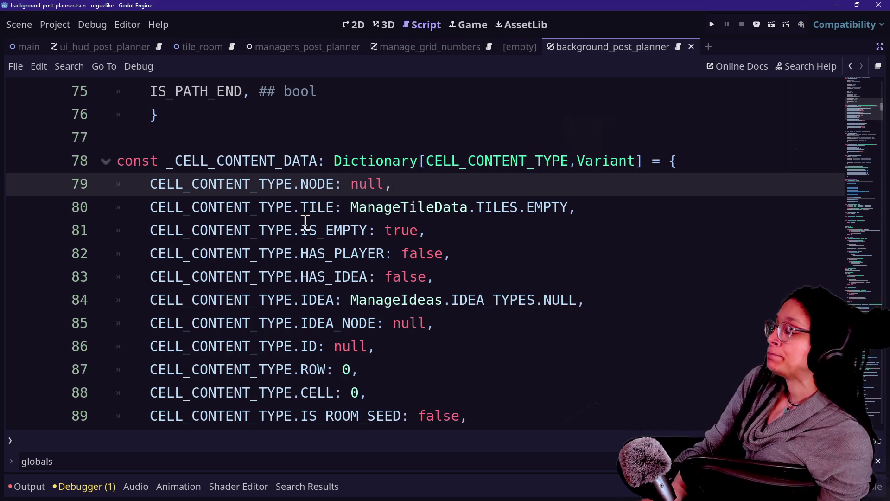
{"action": "left_click", "coordinate": [306, 224]}
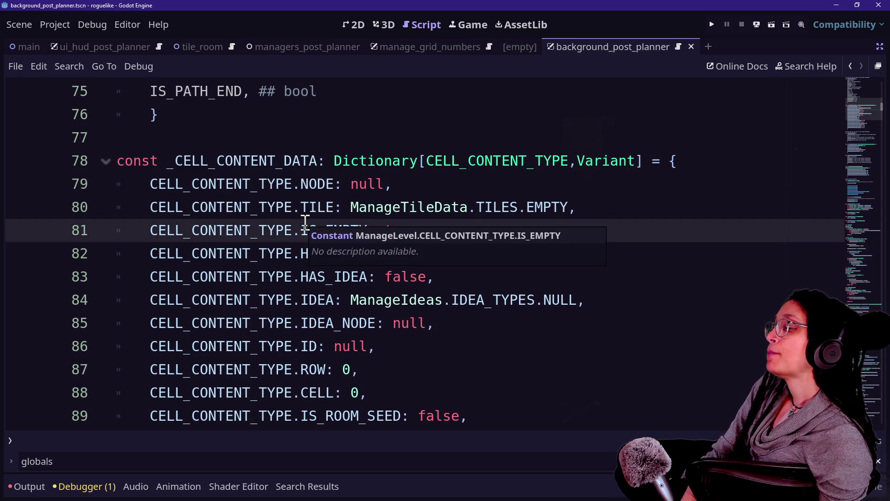
{"action": "left_click", "coordinate": [456, 306]}
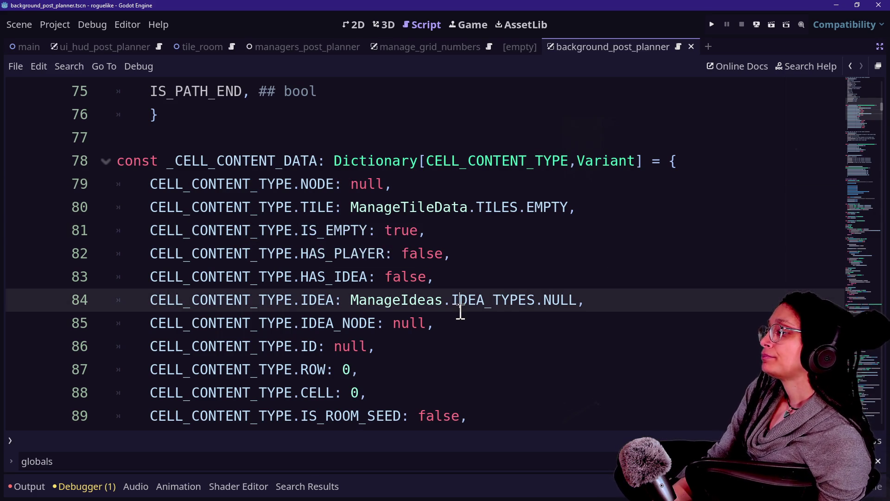
{"action": "left_click_drag", "start_coordinate": [349, 207], "coordinate": [573, 207]}
{"action": "scroll", "coordinate": [537, 336], "scroll_direction": "down", "scroll_amount": 3}
{"action": "scroll", "coordinate": [447, 265], "scroll_direction": "up", "scroll_amount": 3}
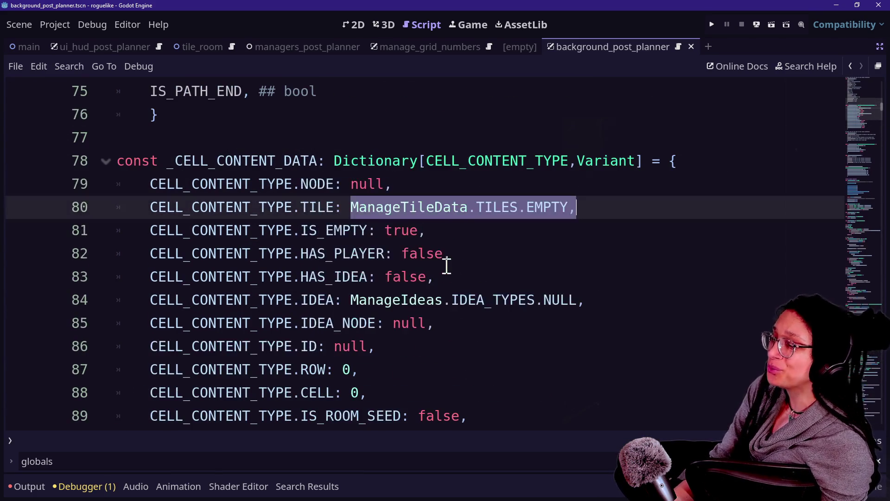
{"action": "left_click", "coordinate": [387, 225]}
- Select ManageTileData.TILES.EMPTY on line 80, undo an accidental text move, and find its next occurrence
{"action": "left_click_drag", "start_coordinate": [349, 207], "coordinate": [519, 207]}
{"action": "left_click", "coordinate": [518, 207]}
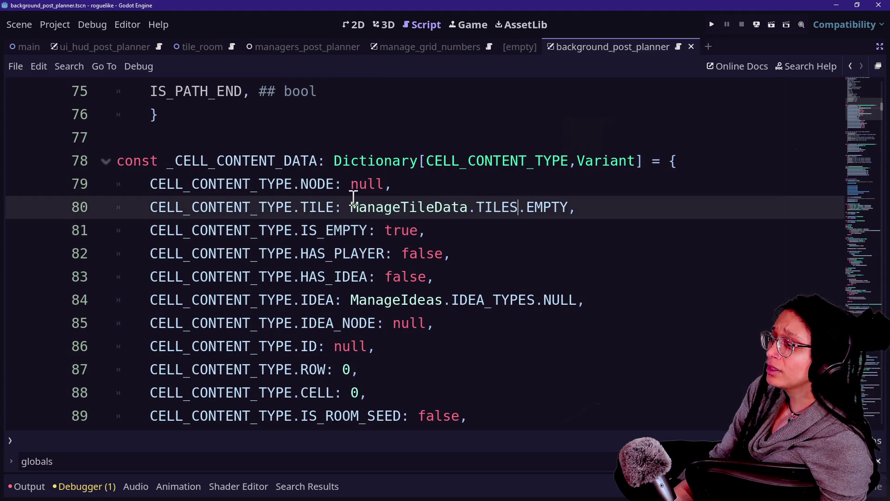
{"action": "left_click_drag", "start_coordinate": [349, 206], "coordinate": [543, 207]}
{"action": "mouse_move", "coordinate": [540, 206]}
{"action": "left_mouse_down"}
{"action": "mouse_move", "coordinate": [578, 219]}
{"action": "mouse_move", "coordinate": [578, 211]}
{"action": "mouse_move", "coordinate": [327, 207]}
{"action": "mouse_move", "coordinate": [353, 214]}
{"action": "left_mouse_up"}
{"action": "key", "text": "ctrl+z"}
{"action": "key", "text": "ctrl+d"}
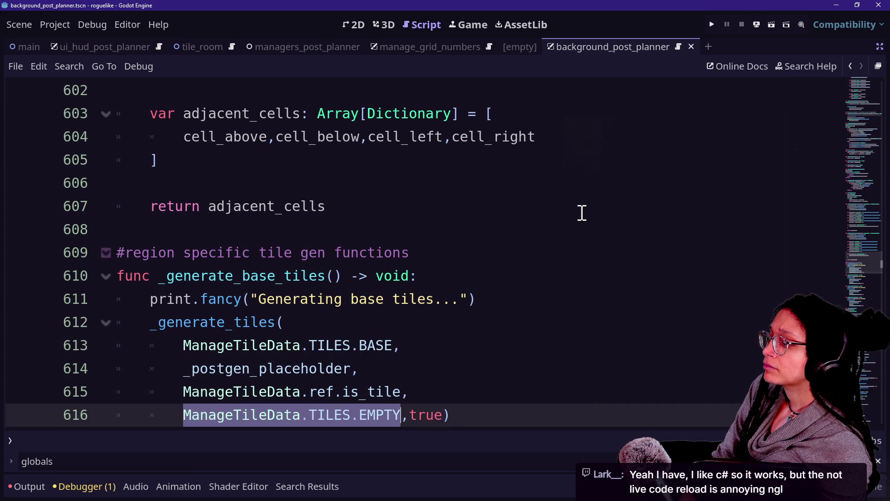
- Scroll back to the _CELL_CONTENT_DATA constant and inspect its line-78 declaration
{"action": "scroll", "coordinate": [329, 281], "scroll_direction": "down", "scroll_amount": 2}
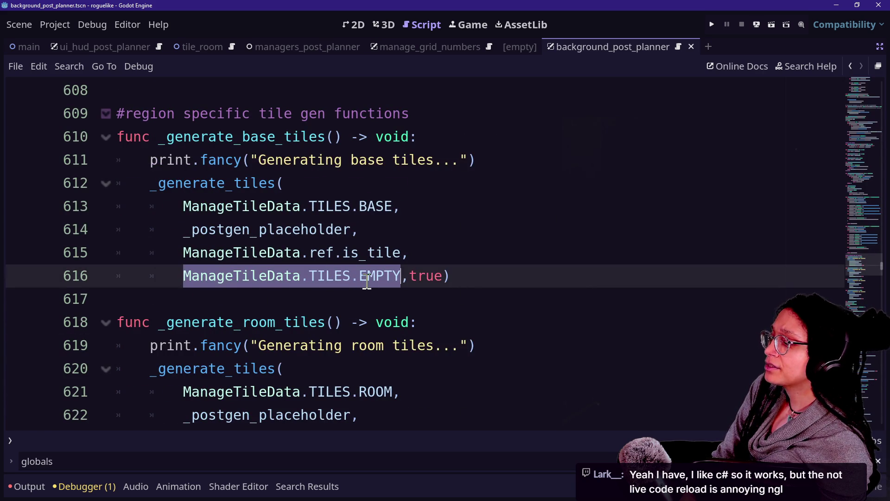
{"action": "scroll", "coordinate": [367, 280], "scroll_direction": "up", "scroll_amount": 20}
{"action": "scroll", "coordinate": [366, 281], "scroll_direction": "up", "scroll_amount": 20}
{"action": "scroll", "coordinate": [833, 230], "scroll_direction": "up", "scroll_amount": 20}
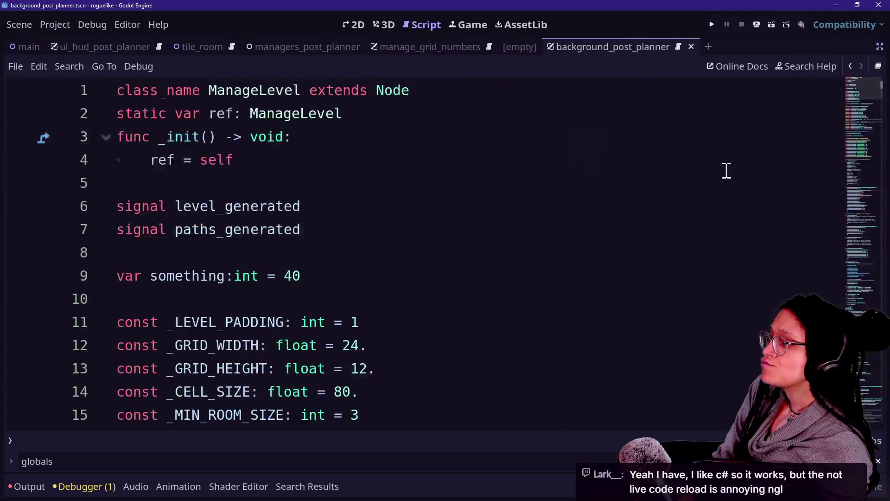
{"action": "scroll", "coordinate": [727, 171], "scroll_direction": "down", "scroll_amount": 18}
{"action": "scroll", "coordinate": [727, 170], "scroll_direction": "down", "scroll_amount": 5}
{"action": "scroll", "coordinate": [727, 171], "scroll_direction": "up", "scroll_amount": 1}
{"action": "scroll", "coordinate": [727, 171], "scroll_direction": "down", "scroll_amount": 2}
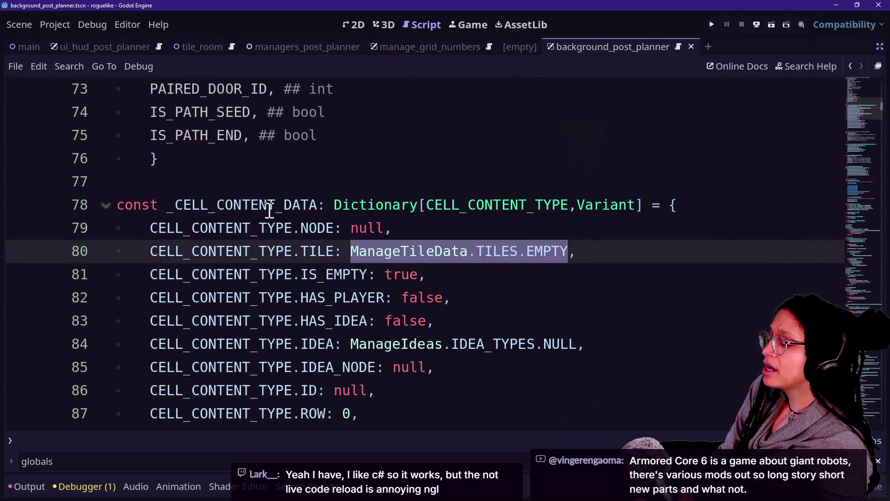
{"action": "left_click", "coordinate": [118, 205]}
{"action": "double_click", "coordinate": [137, 205]}
{"action": "left_click", "coordinate": [175, 205]}
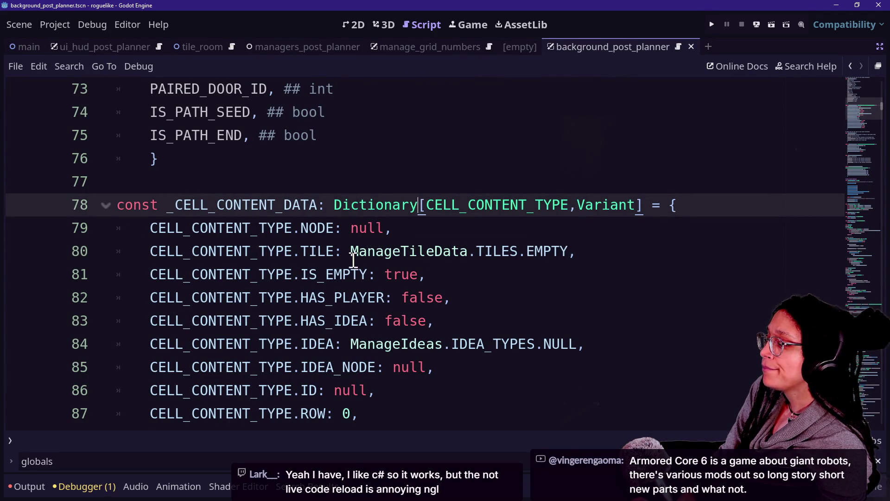
- Run Find in Files for ManageIdeas.IDEA_TYPES.NULL selected on line 84
{"action": "mouse_move", "coordinate": [351, 346]}
{"action": "left_mouse_down"}
{"action": "mouse_move", "coordinate": [582, 328]}
{"action": "mouse_move", "coordinate": [579, 342]}
{"action": "left_mouse_up"}
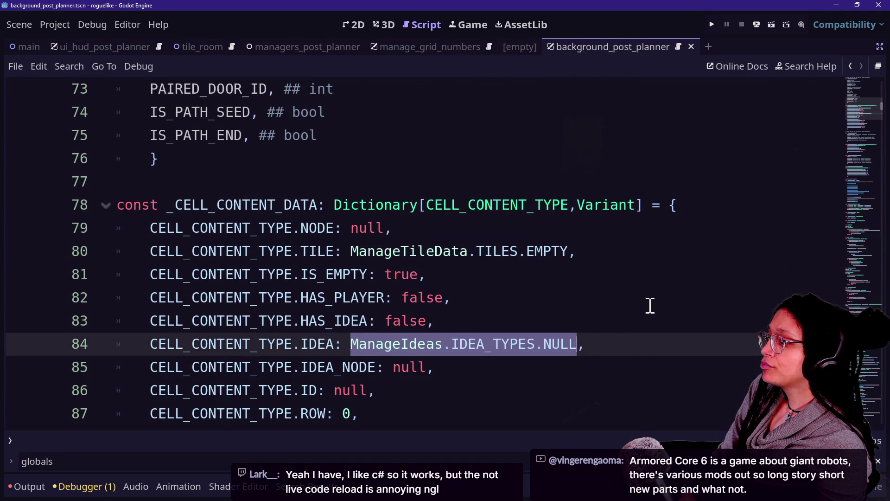
{"action": "key", "text": "ctrl+shift+f"}
{"action": "key", "text": "Return"}
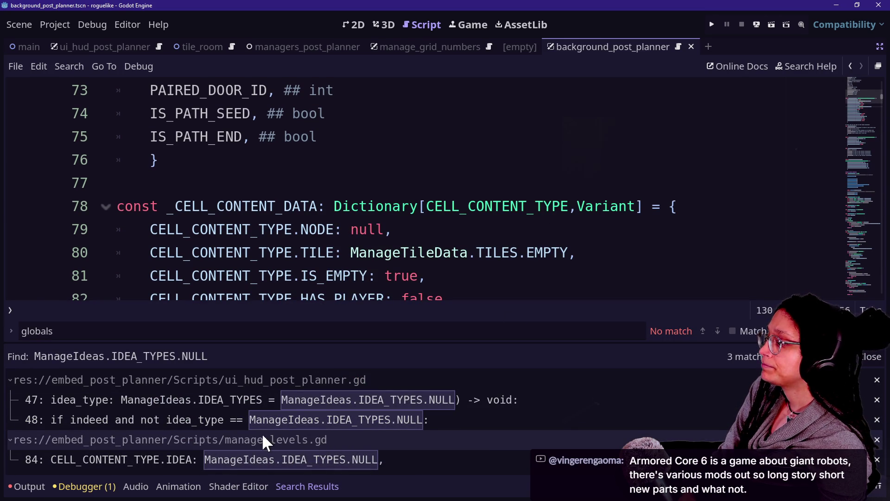
- Search the project for line 80's ManageTileData.TILES.EMPTY and select its use on line 616
{"action": "scroll", "coordinate": [428, 262], "scroll_direction": "down", "scroll_amount": 1}
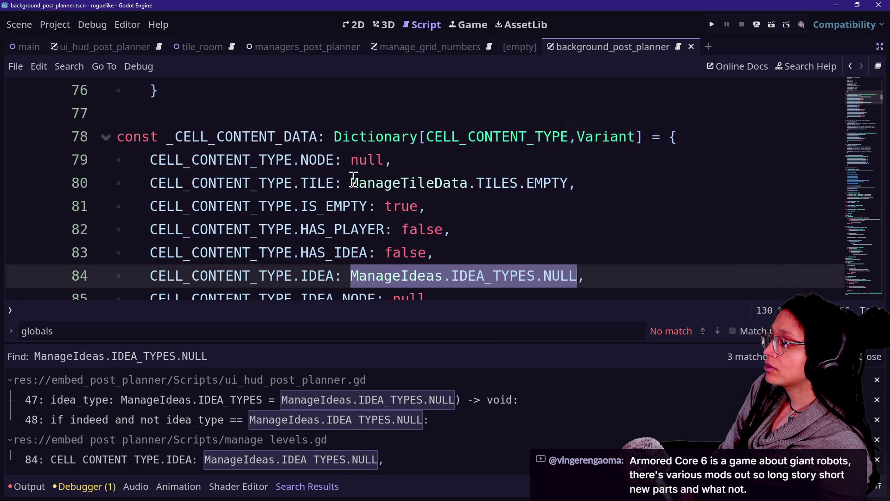
{"action": "left_click_drag", "start_coordinate": [354, 183], "coordinate": [508, 183]}
{"action": "left_click", "coordinate": [510, 183]}
{"action": "mouse_move", "coordinate": [354, 184]}
{"action": "left_mouse_down"}
{"action": "mouse_move", "coordinate": [562, 173]}
{"action": "mouse_move", "coordinate": [569, 183]}
{"action": "left_mouse_up"}
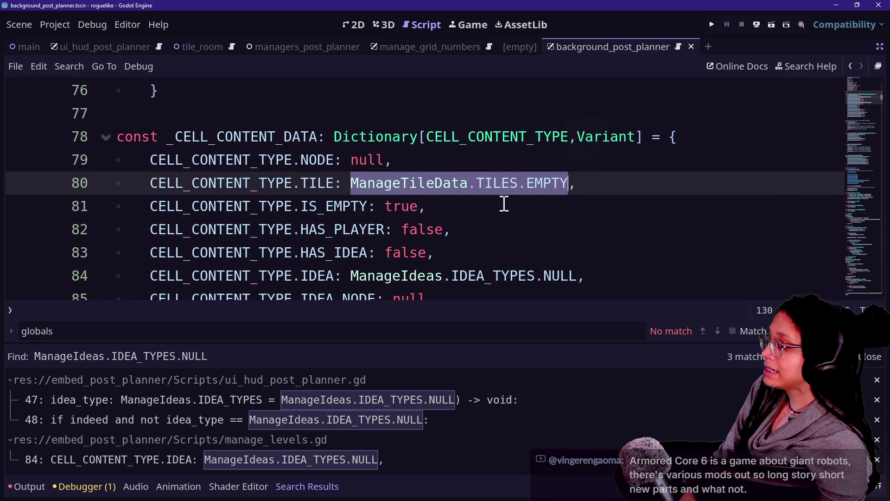
{"action": "key", "text": "ctrl+shift+f"}
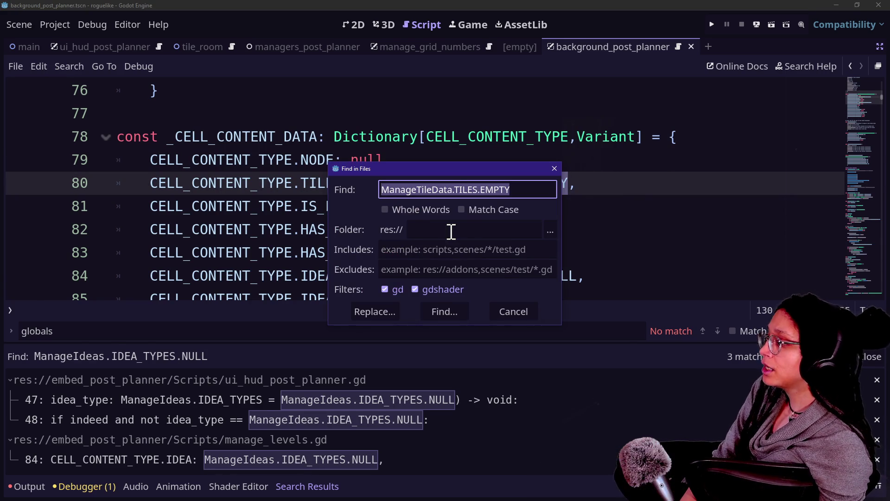
{"action": "key", "text": "Return"}
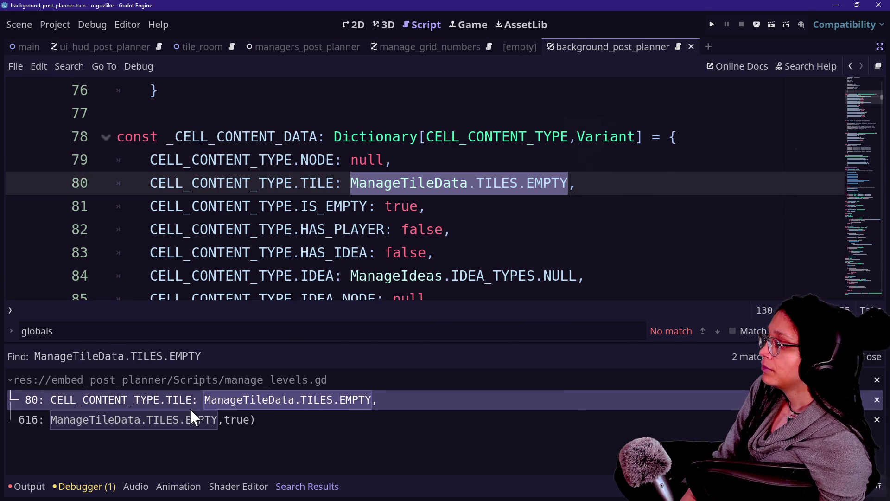
{"action": "left_click", "coordinate": [188, 417]}
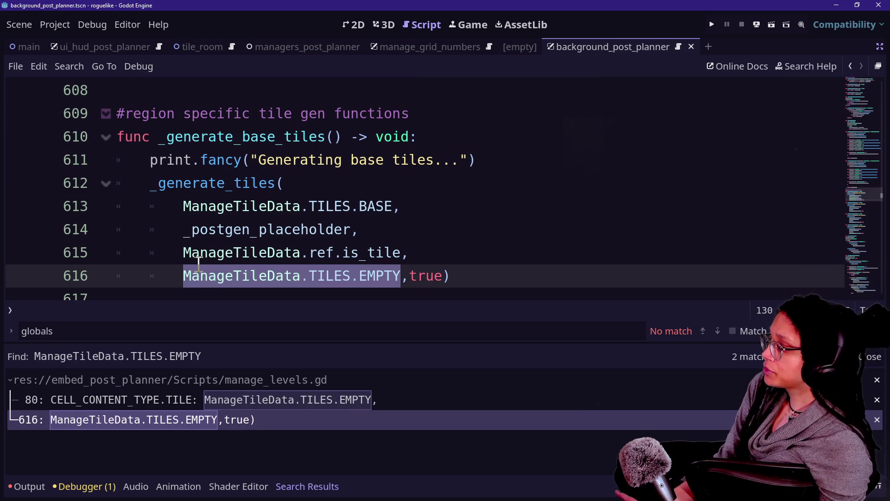
{"action": "mouse_move", "coordinate": [189, 277]}
{"action": "left_mouse_down"}
{"action": "mouse_move", "coordinate": [333, 253]}
{"action": "mouse_move", "coordinate": [371, 275]}
{"action": "mouse_move", "coordinate": [403, 264]}
{"action": "left_mouse_up"}
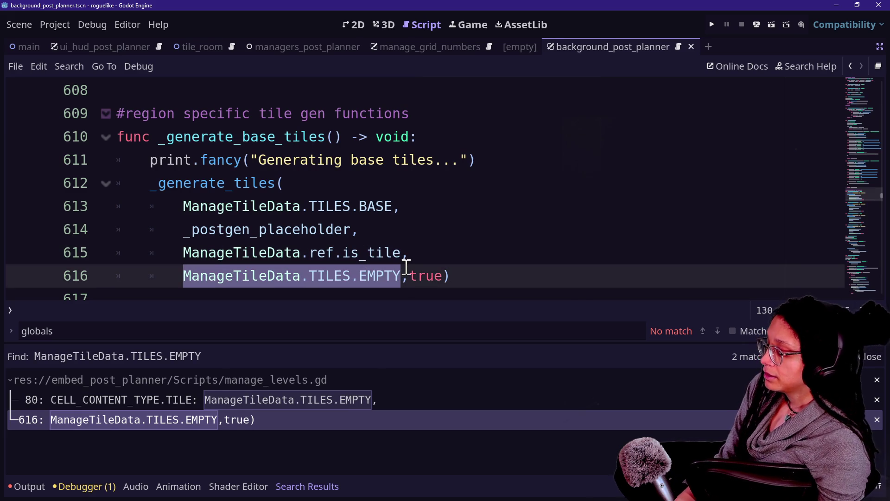
- Type 666 over the line-616 ManageTileData.TILES.EMPTY argument and collapse the manage_levels.gd results
{"action": "type", "text": "666"}
{"action": "left_click", "coordinate": [224, 207]}
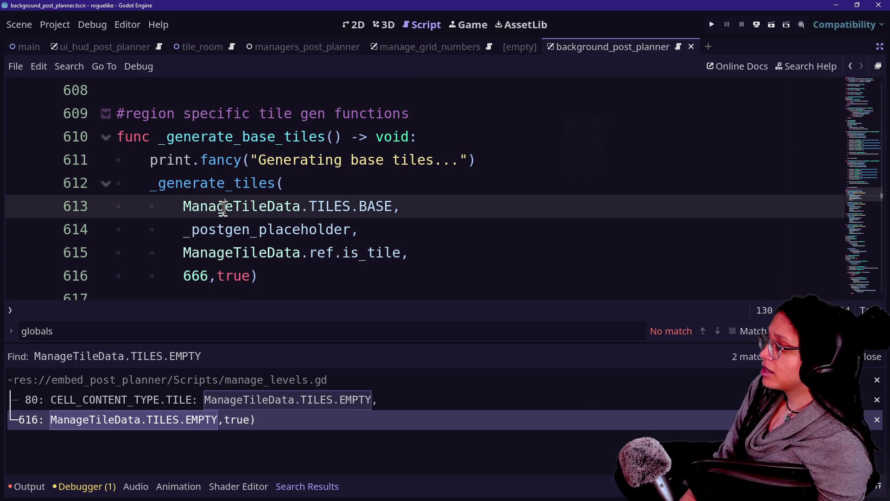
{"action": "scroll", "coordinate": [223, 208], "scroll_direction": "down", "scroll_amount": 1}
{"action": "left_click", "coordinate": [169, 228]}
{"action": "left_click", "coordinate": [182, 208]}
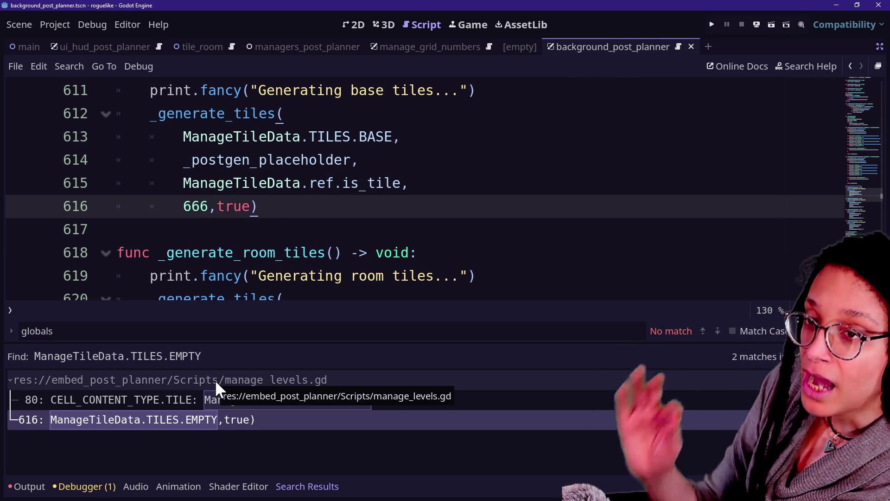
{"action": "left_click", "coordinate": [215, 379]}
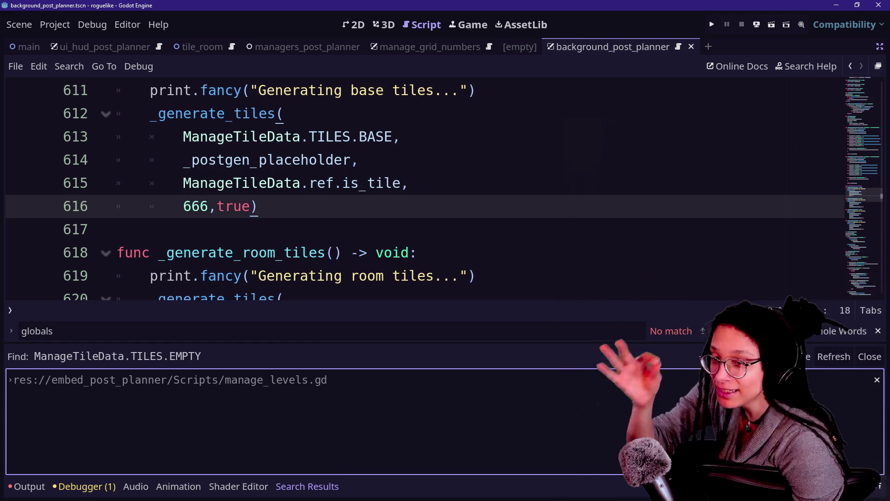
{"action": "left_click", "coordinate": [185, 207]}
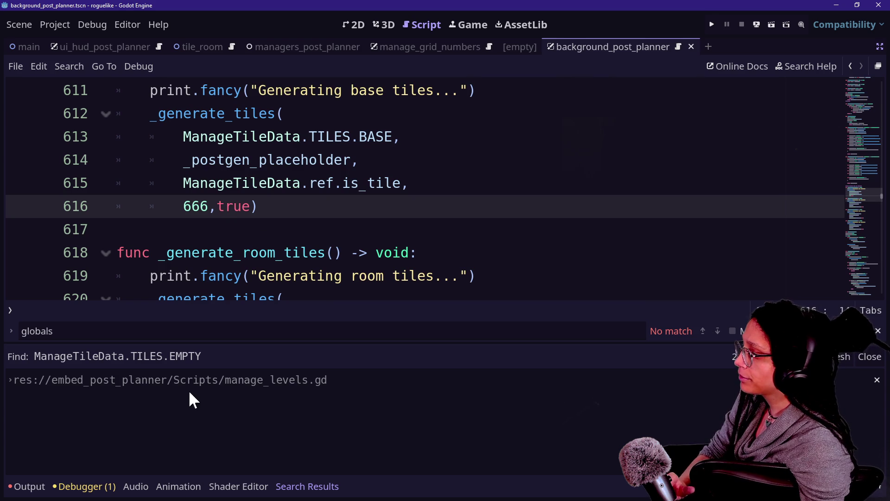
{"action": "left_click", "coordinate": [207, 228]}
- Save the edited manage_levels.gd script
{"action": "key", "text": "ctrl+s"}
{"action": "scroll", "coordinate": [270, 165], "scroll_direction": "up", "scroll_amount": 20}
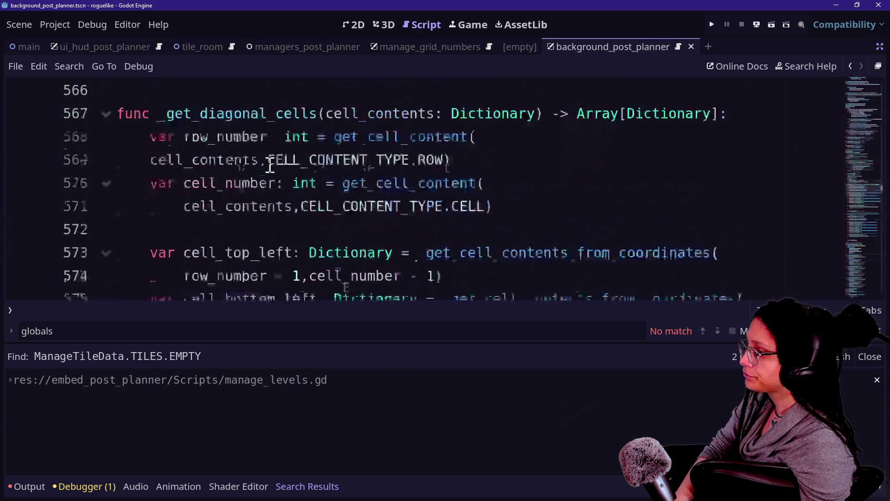
{"action": "scroll", "coordinate": [765, 170], "scroll_direction": "up", "scroll_amount": 20}
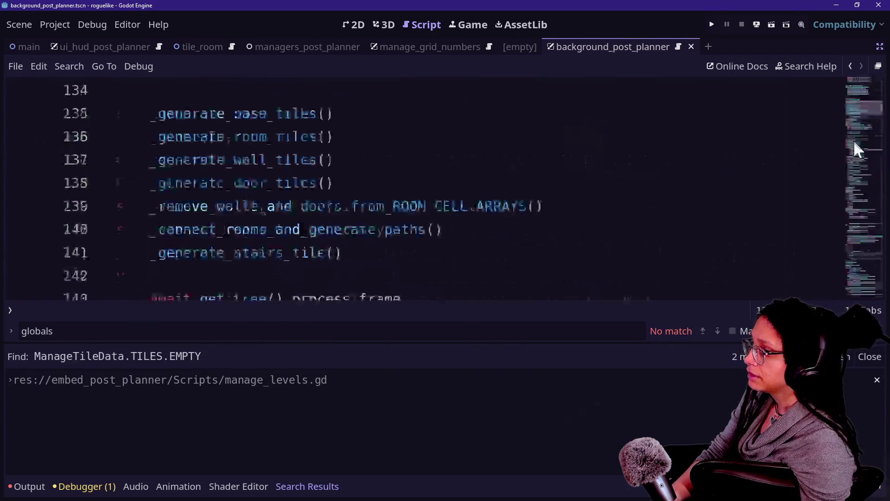
{"action": "scroll", "coordinate": [491, 253], "scroll_direction": "down", "scroll_amount": 4}
{"action": "scroll", "coordinate": [491, 252], "scroll_direction": "down", "scroll_amount": 1}
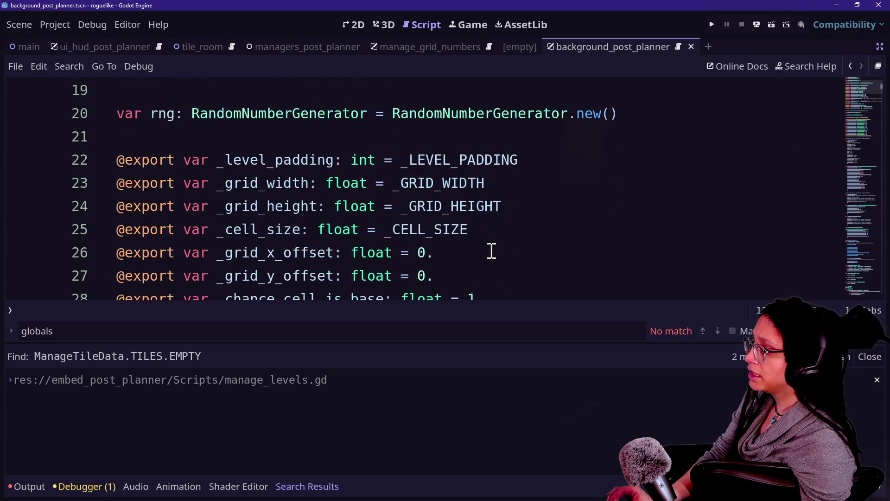
{"action": "scroll", "coordinate": [395, 190], "scroll_direction": "down", "scroll_amount": 3}
{"action": "scroll", "coordinate": [395, 195], "scroll_direction": "up", "scroll_amount": 3}
{"action": "scroll", "coordinate": [395, 195], "scroll_direction": "up", "scroll_amount": 5}
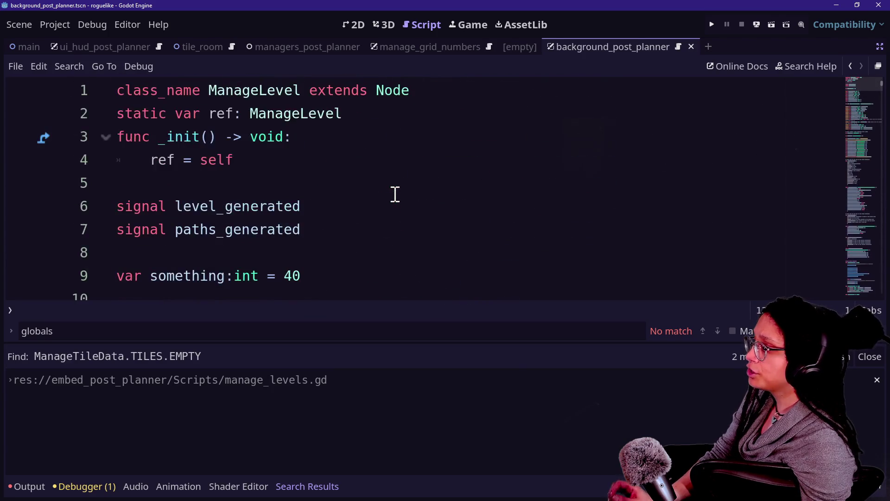
{"action": "scroll", "coordinate": [395, 195], "scroll_direction": "down", "scroll_amount": 9}
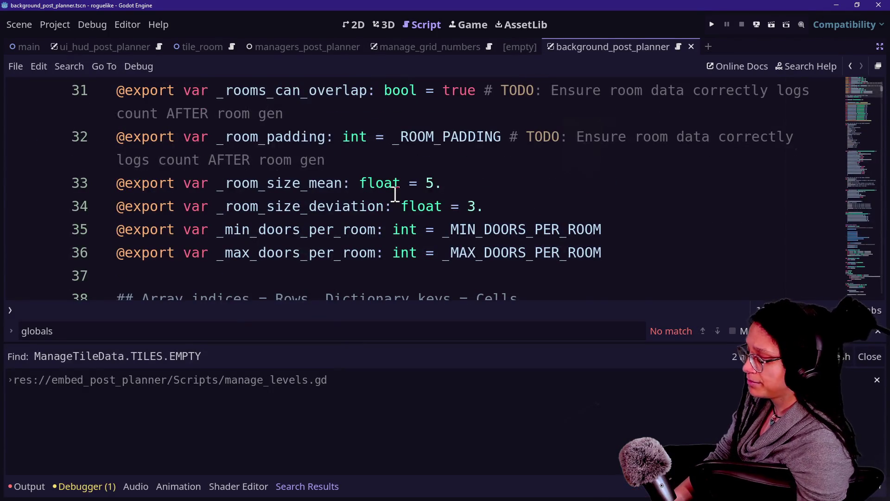
- Hide the search results panel and scroll back to the _CELL_CONTENT_DATA constant
{"action": "key", "text": "ctrl+j"}
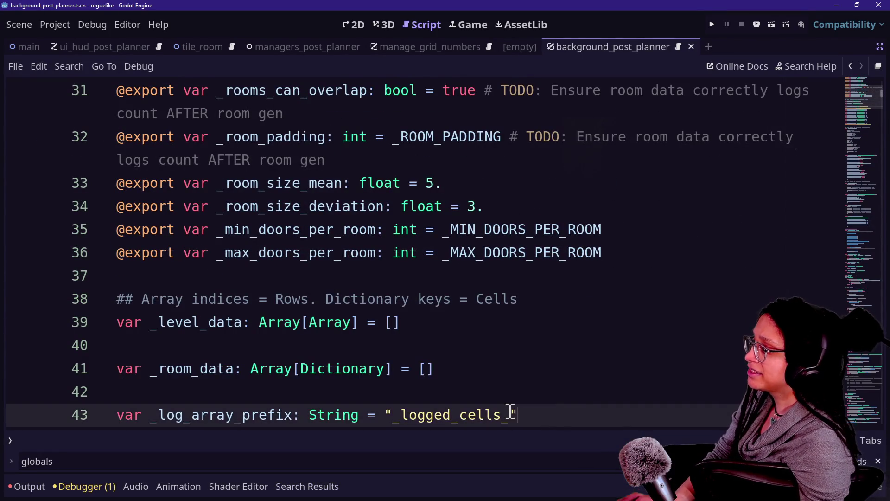
{"action": "scroll", "coordinate": [510, 411], "scroll_direction": "up", "scroll_amount": 10}
{"action": "scroll", "coordinate": [510, 412], "scroll_direction": "down", "scroll_amount": 4}
{"action": "scroll", "coordinate": [510, 411], "scroll_direction": "down", "scroll_amount": 10}
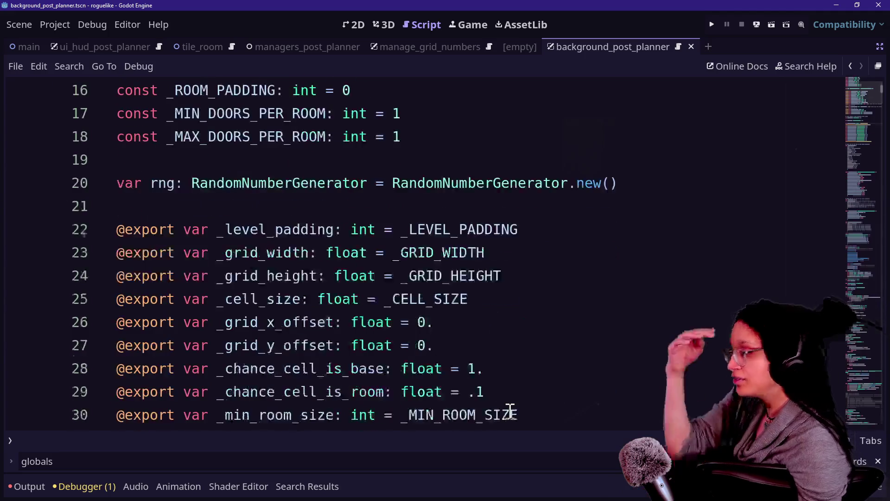
{"action": "scroll", "coordinate": [510, 412], "scroll_direction": "down", "scroll_amount": 11}
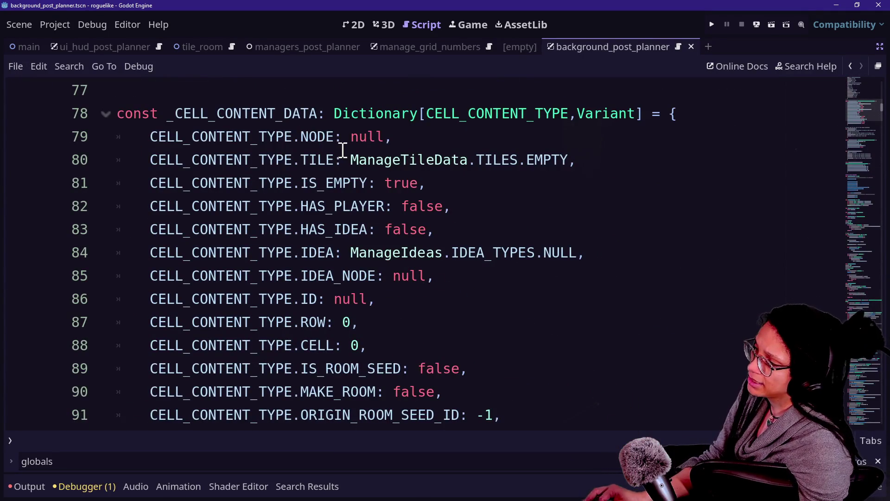
- Inspect the _CELL_CONTENT_DATA declaration and its line-80 TILE entry
{"action": "left_click_drag", "start_coordinate": [133, 116], "coordinate": [268, 122]}
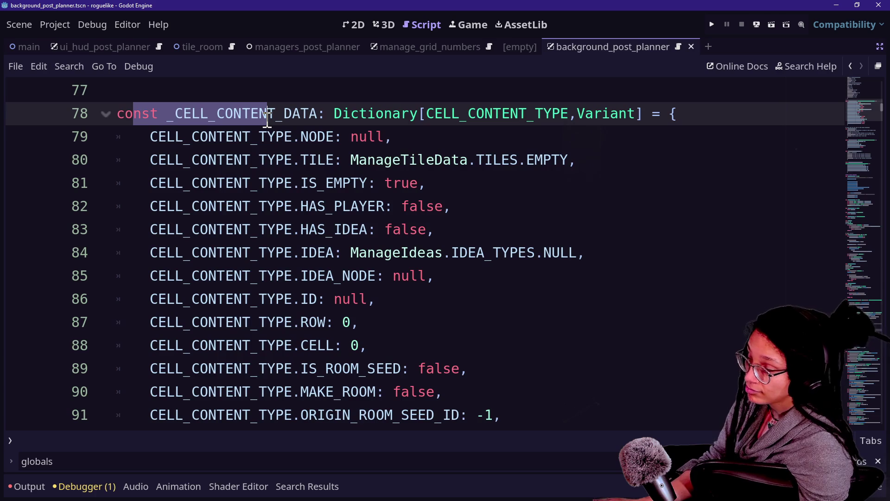
{"action": "left_click", "coordinate": [267, 120]}
{"action": "mouse_move", "coordinate": [144, 160]}
{"action": "left_mouse_down"}
{"action": "mouse_move", "coordinate": [549, 140]}
{"action": "mouse_move", "coordinate": [576, 155]}
{"action": "left_mouse_up"}
{"action": "left_click", "coordinate": [575, 158]}
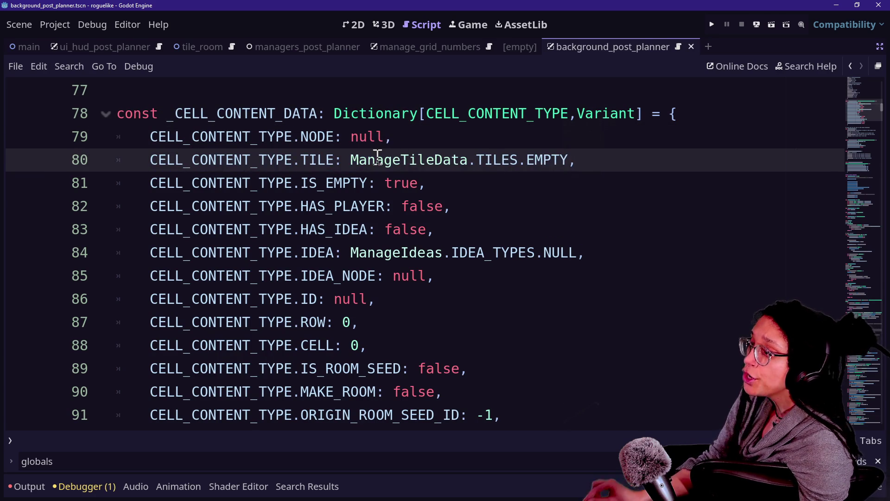
{"action": "mouse_move", "coordinate": [350, 159]}
{"action": "left_mouse_down"}
{"action": "mouse_move", "coordinate": [577, 163]}
{"action": "mouse_move", "coordinate": [278, 179]}
{"action": "mouse_move", "coordinate": [355, 169]}
{"action": "left_mouse_up"}
{"action": "left_click", "coordinate": [574, 160]}
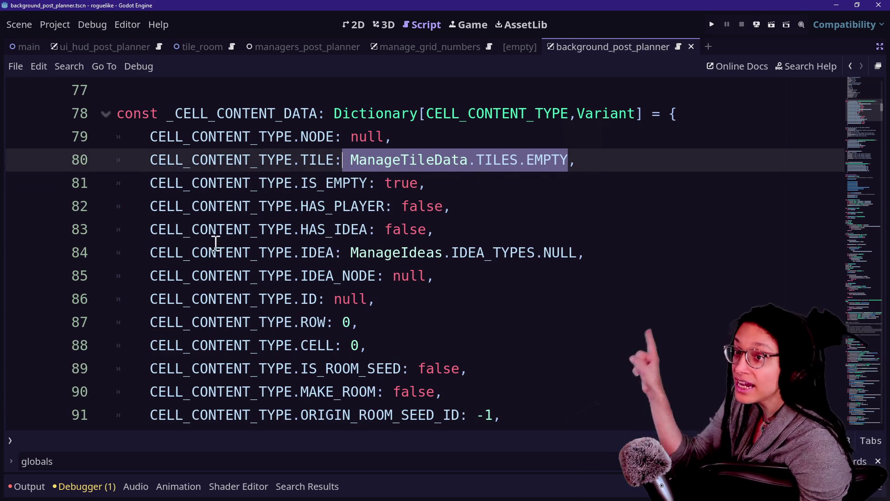
{"action": "mouse_move", "coordinate": [278, 275]}
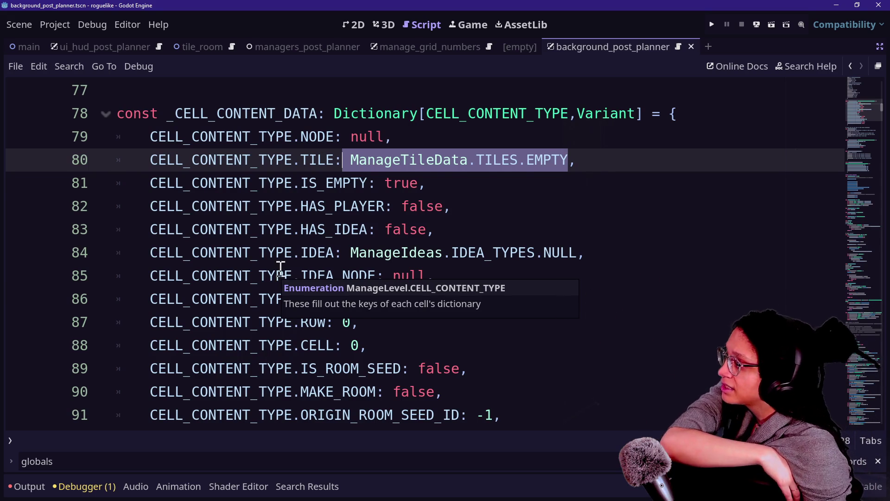
{"action": "left_click", "coordinate": [320, 205]}
- Reselect ManageTileData.TILES.EMPTY on line 80 and bring up the TILES enum documentation tooltip
{"action": "mouse_move", "coordinate": [348, 159]}
{"action": "left_mouse_down"}
{"action": "mouse_move", "coordinate": [566, 169]}
{"action": "mouse_move", "coordinate": [311, 182]}
{"action": "mouse_move", "coordinate": [377, 156]}
{"action": "mouse_move", "coordinate": [574, 156]}
{"action": "mouse_move", "coordinate": [479, 159]}
{"action": "mouse_move", "coordinate": [546, 145]}
{"action": "left_mouse_up"}
{"action": "double_click", "coordinate": [567, 169]}
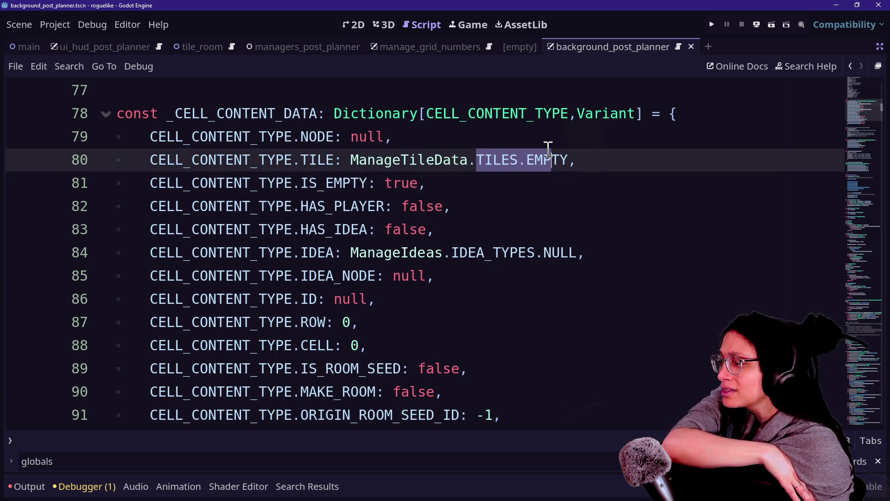
{"action": "left_click", "coordinate": [393, 137]}
{"action": "left_click_drag", "start_coordinate": [350, 151], "coordinate": [551, 153]}
{"action": "left_click", "coordinate": [552, 152]}
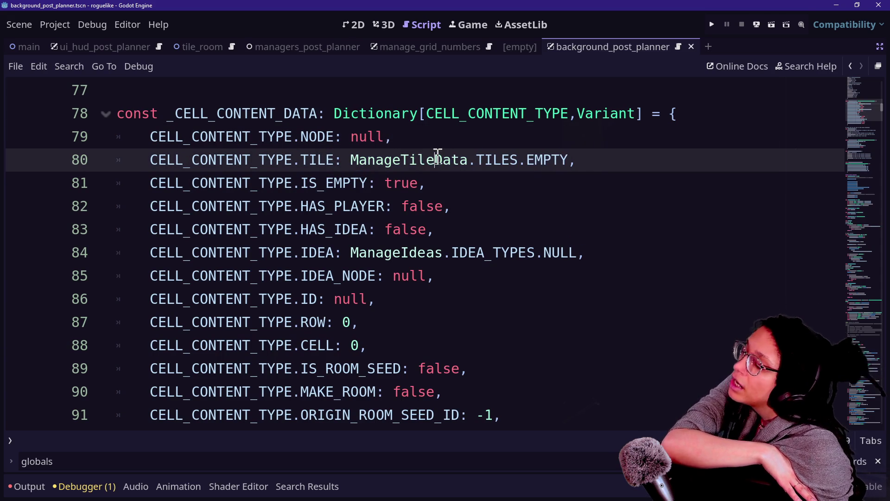
{"action": "left_click_drag", "start_coordinate": [351, 157], "coordinate": [541, 159]}
{"action": "left_click", "coordinate": [541, 160]}
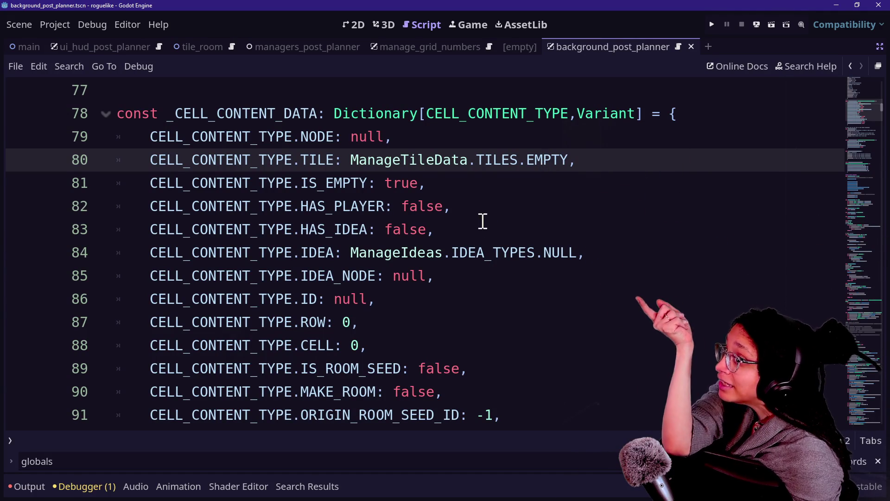
{"action": "mouse_move", "coordinate": [482, 163]}
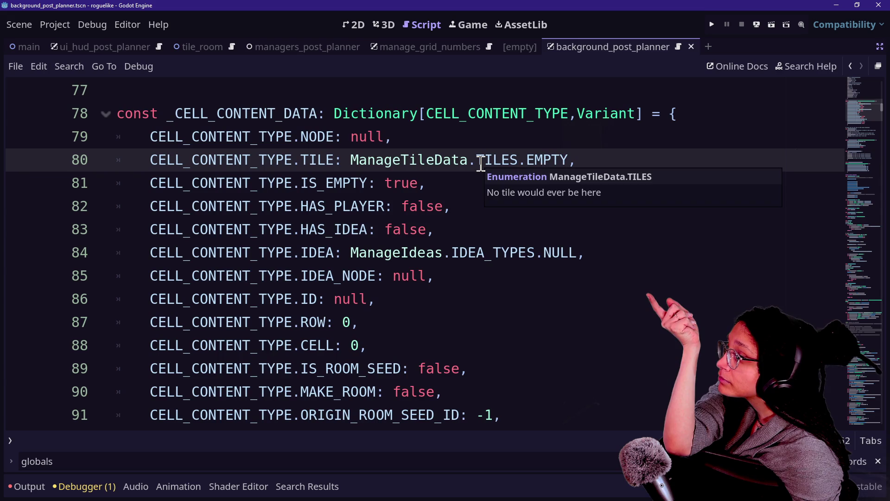
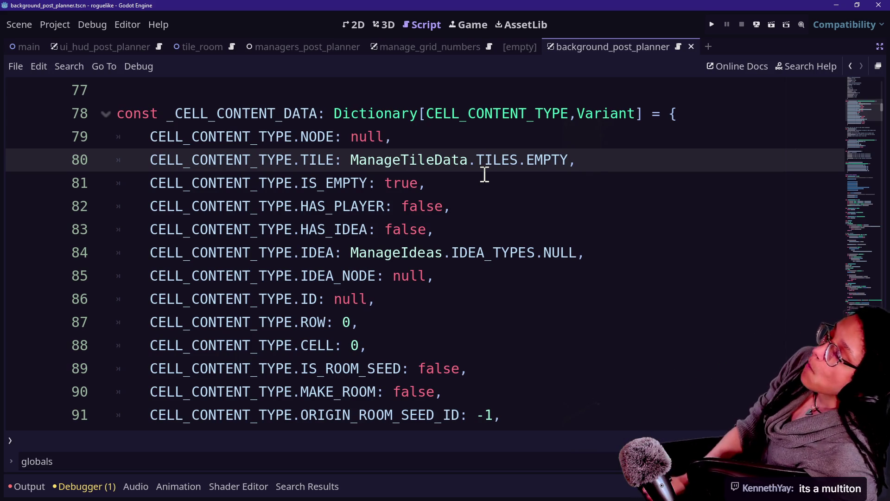
- Undo the accidental text drag in the background_post_planner script
{"action": "mouse_move", "coordinate": [430, 165]}
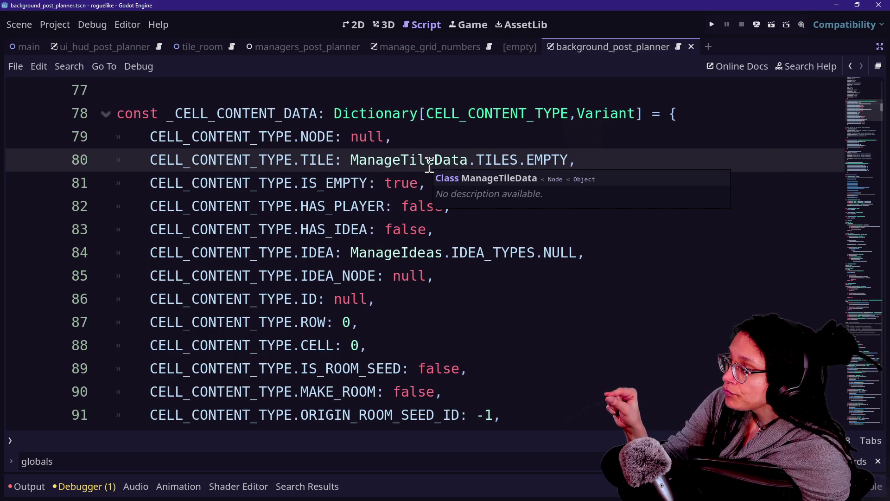
{"action": "mouse_move", "coordinate": [418, 276]}
{"action": "left_mouse_down"}
{"action": "mouse_move", "coordinate": [418, 253]}
{"action": "mouse_move", "coordinate": [436, 228]}
{"action": "left_mouse_up"}
{"action": "key", "text": "ctrl+z"}
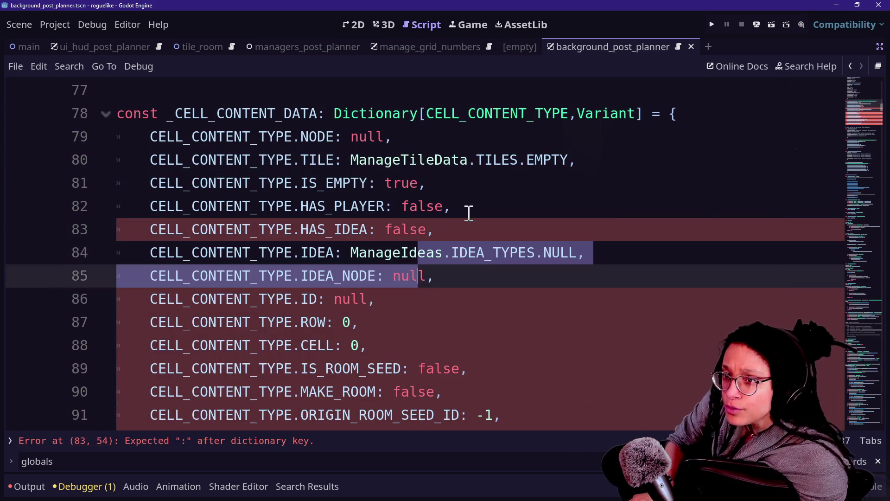
{"action": "left_click", "coordinate": [448, 194]}
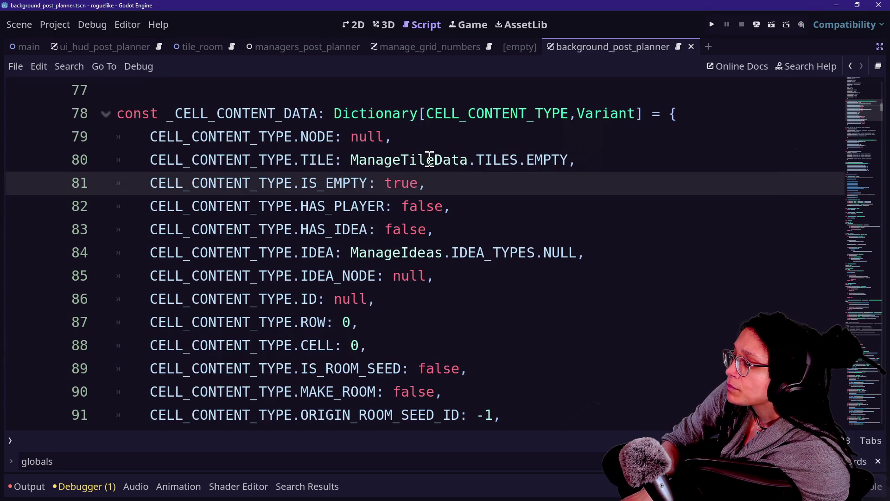
- Change line 80's TILE default to ManageTileData.ref.TILES.EMPTY
{"action": "left_click", "coordinate": [473, 160]}
{"action": "type", "text": "trgf"}
{"action": "key", "text": "BackSpace"}
{"action": "key", "text": "BackSpace"}
{"action": "key", "text": "BackSpace"}
{"action": "type", "text": "ref,"}
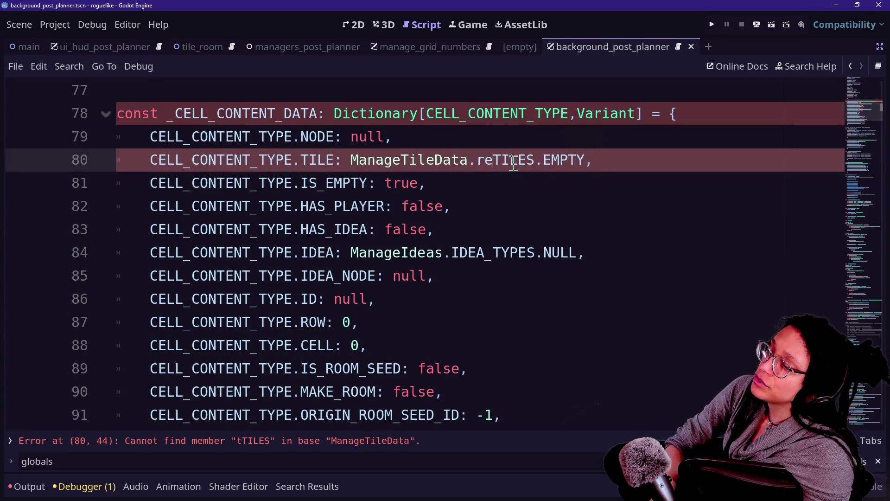
{"action": "key", "text": "BackSpace"}
{"action": "type", "text": "."}
- Change line 84's IDEA default to ManageIdeas.ref.IDEA_TYPES.NULL and review the script
{"action": "left_click", "coordinate": [452, 253]}
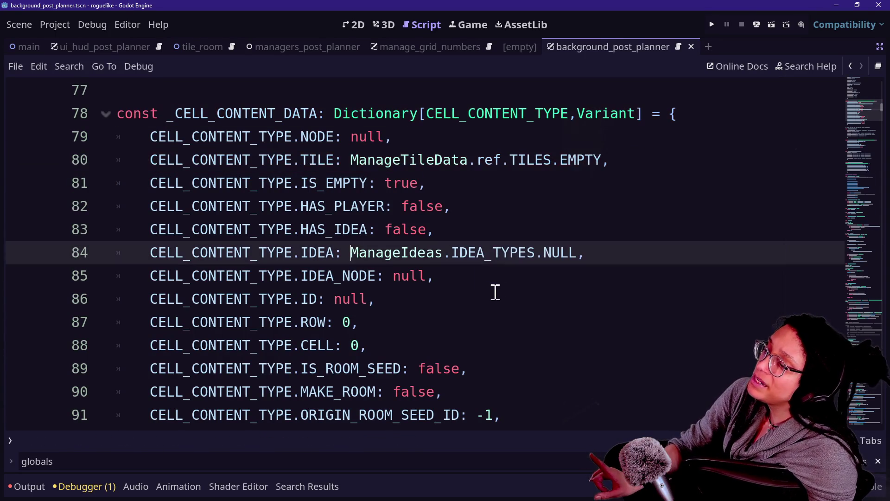
{"action": "type", "text": "ref."}
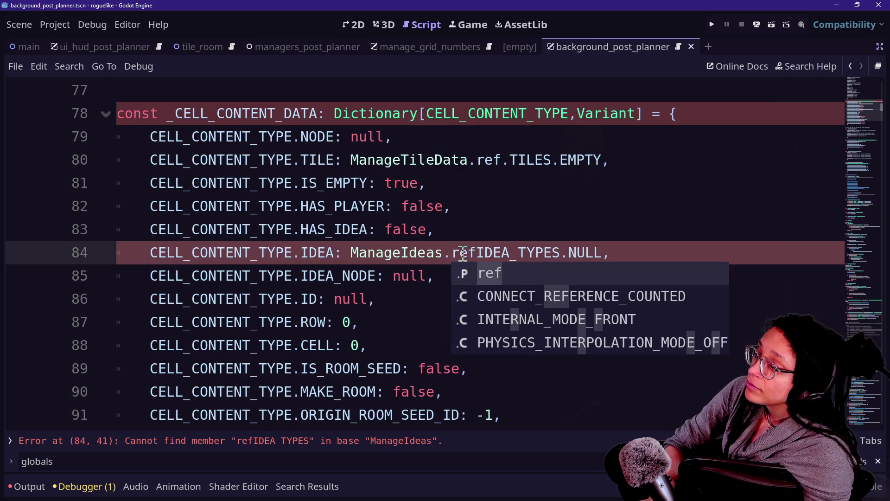
{"action": "left_click", "coordinate": [342, 206]}
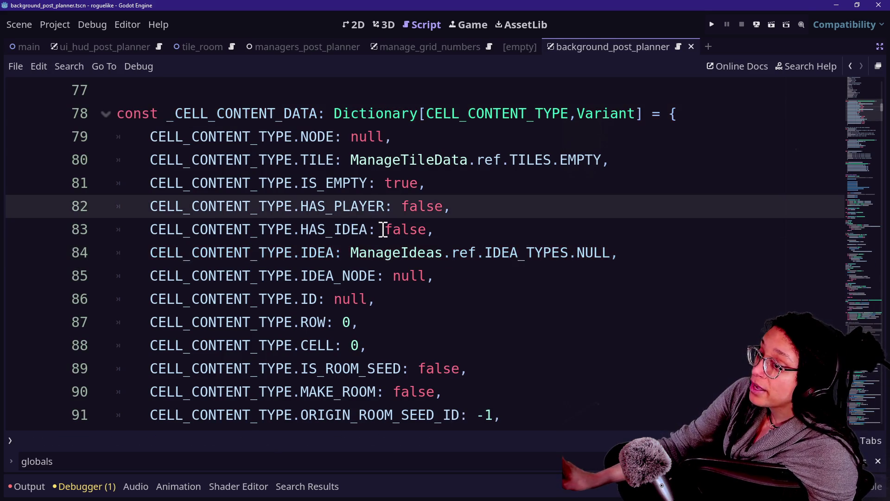
{"action": "scroll", "coordinate": [381, 229], "scroll_direction": "down", "scroll_amount": 10}
{"action": "scroll", "coordinate": [383, 229], "scroll_direction": "down", "scroll_amount": 5}
{"action": "scroll", "coordinate": [383, 229], "scroll_direction": "up", "scroll_amount": 6}
{"action": "scroll", "coordinate": [383, 229], "scroll_direction": "down", "scroll_amount": 3}
{"action": "scroll", "coordinate": [383, 229], "scroll_direction": "down", "scroll_amount": 2}
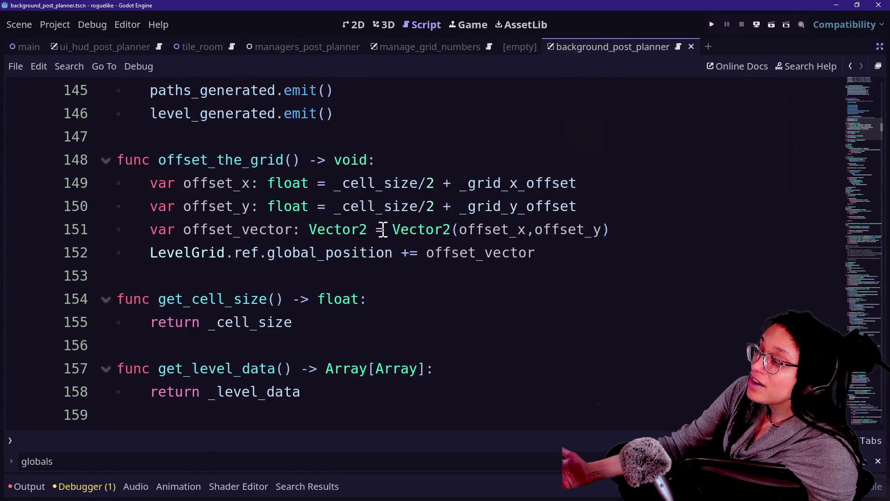
{"action": "scroll", "coordinate": [383, 229], "scroll_direction": "down", "scroll_amount": 6}
{"action": "scroll", "coordinate": [383, 229], "scroll_direction": "down", "scroll_amount": 2}
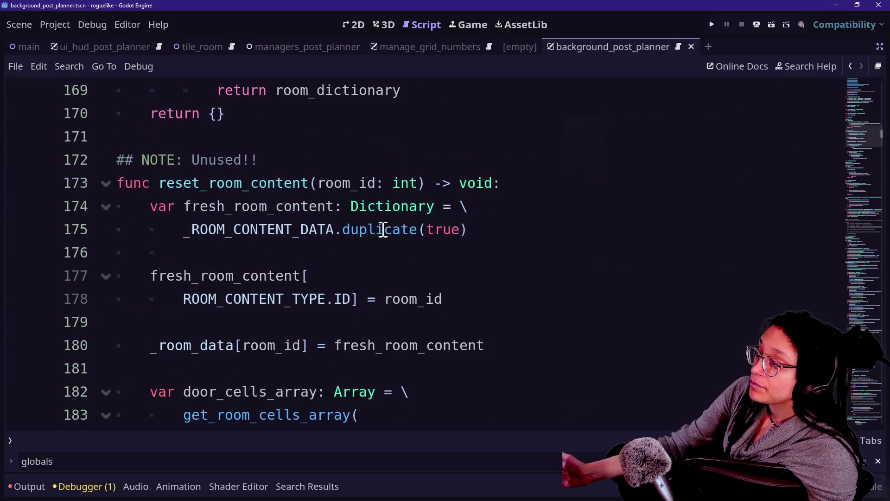
{"action": "scroll", "coordinate": [383, 229], "scroll_direction": "up", "scroll_amount": 3}
{"action": "key", "text": "ctrl+f"}
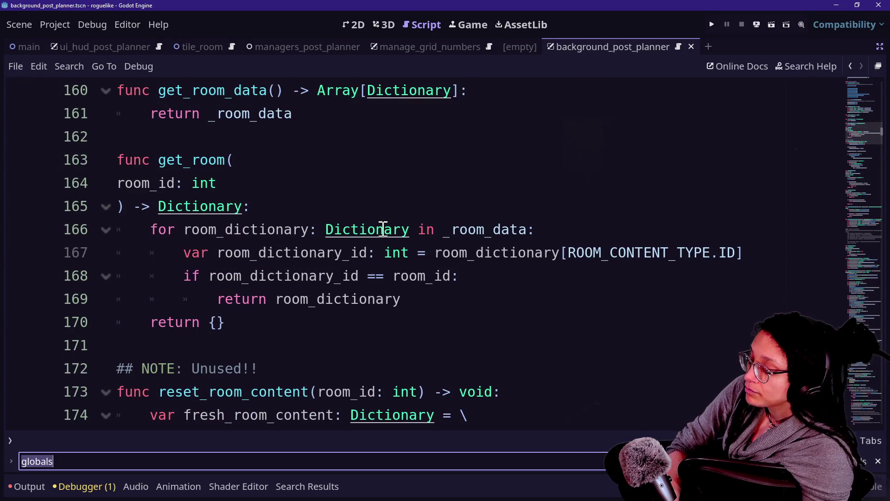
- Replace 666 on line 616 with ManageTileData.TILES.EMPTY and save
{"action": "type", "text": "666"}
{"action": "double_click", "coordinate": [197, 252]}
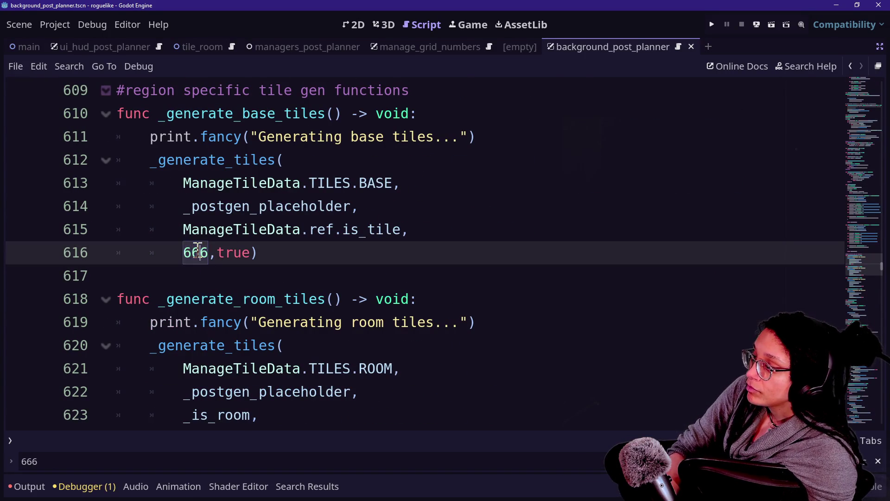
{"action": "type", "text": "ManageTi"}
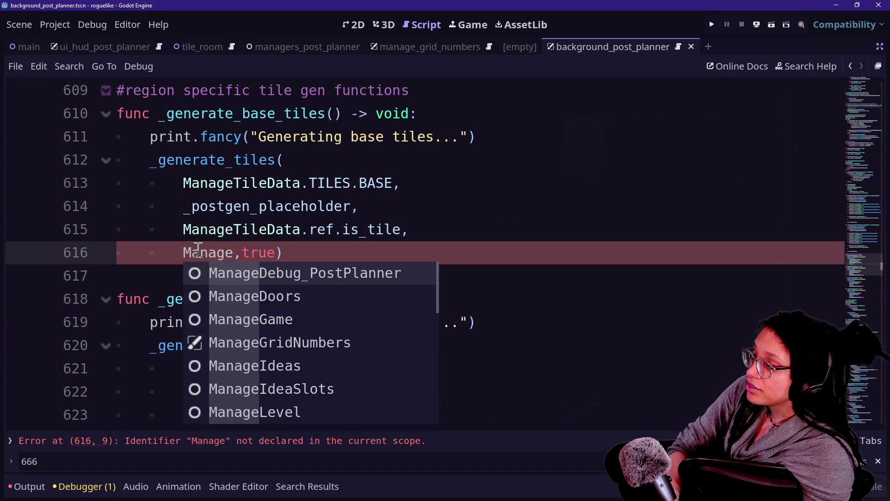
{"action": "type", "text": "leData."}
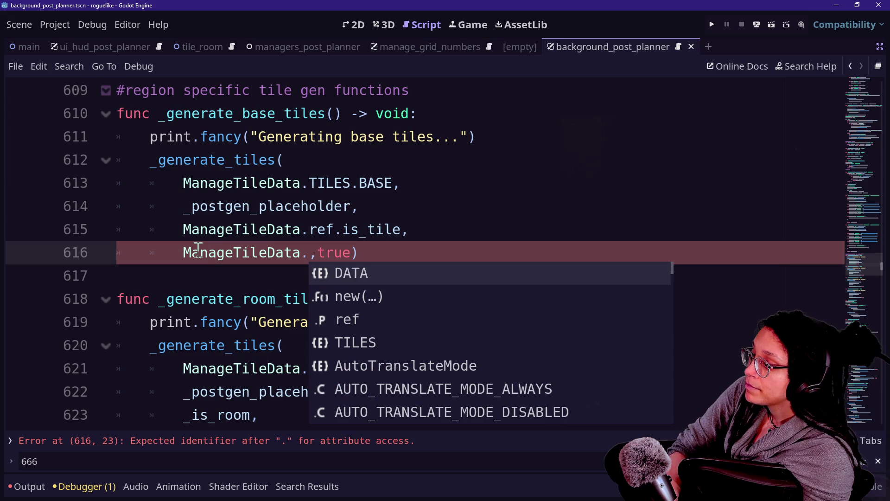
{"action": "key", "text": "Down"}
{"action": "key", "text": "Down"}
{"action": "key", "text": "Down"}
{"action": "key", "text": "Return"}
{"action": "type", "text": ".EMPTY"}
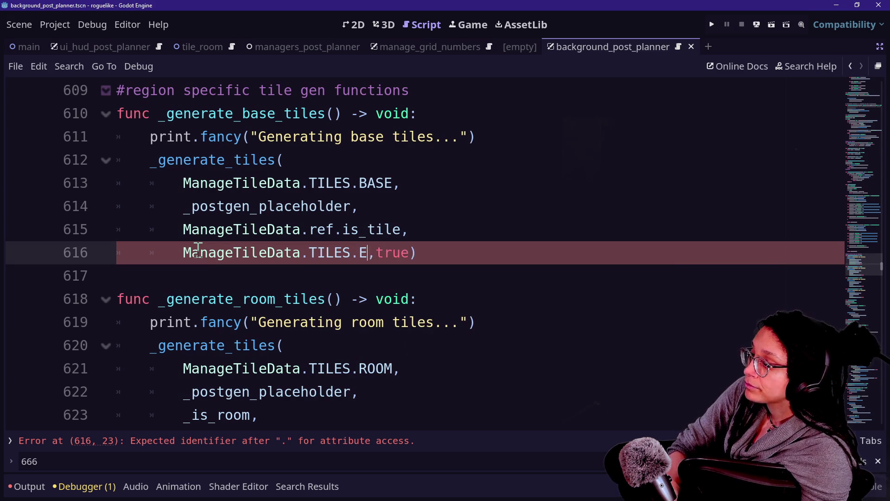
{"action": "left_click", "coordinate": [199, 181]}
{"action": "key", "text": "ctrl+s"}
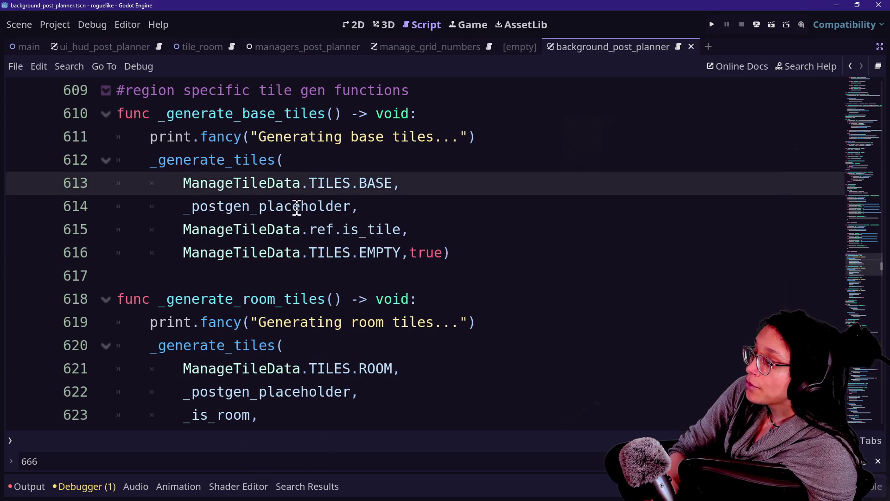
- Check the enum references on lines 613–616 and save the scene again
{"action": "mouse_move", "coordinate": [183, 183]}
{"action": "left_mouse_down"}
{"action": "mouse_move", "coordinate": [360, 183]}
{"action": "mouse_move", "coordinate": [352, 182]}
{"action": "left_mouse_up"}
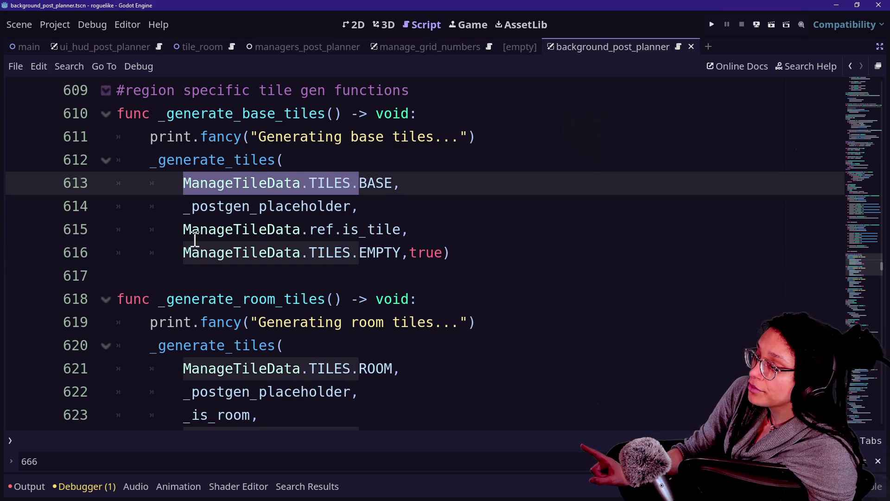
{"action": "left_click_drag", "start_coordinate": [191, 229], "coordinate": [319, 262]}
{"action": "left_click", "coordinate": [320, 260]}
{"action": "key", "text": "ctrl+s"}
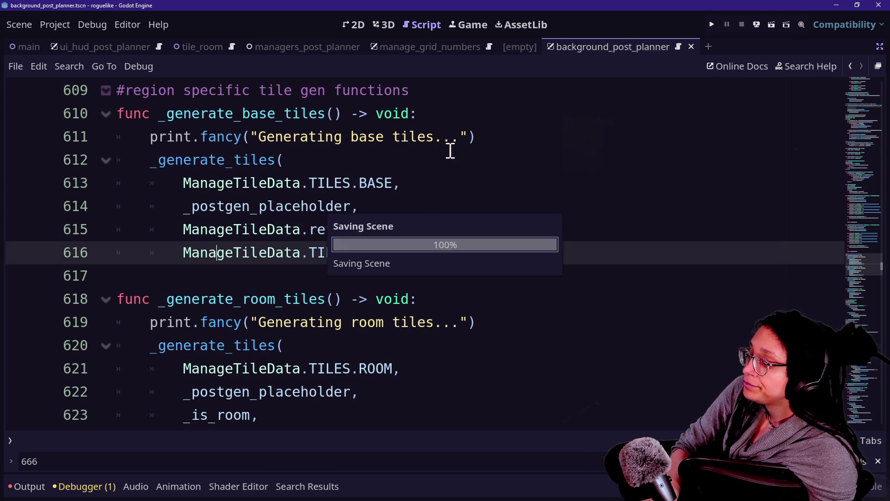
{"action": "scroll", "coordinate": [511, 208], "scroll_direction": "up", "scroll_amount": 2}
{"action": "scroll", "coordinate": [511, 209], "scroll_direction": "up", "scroll_amount": 20}
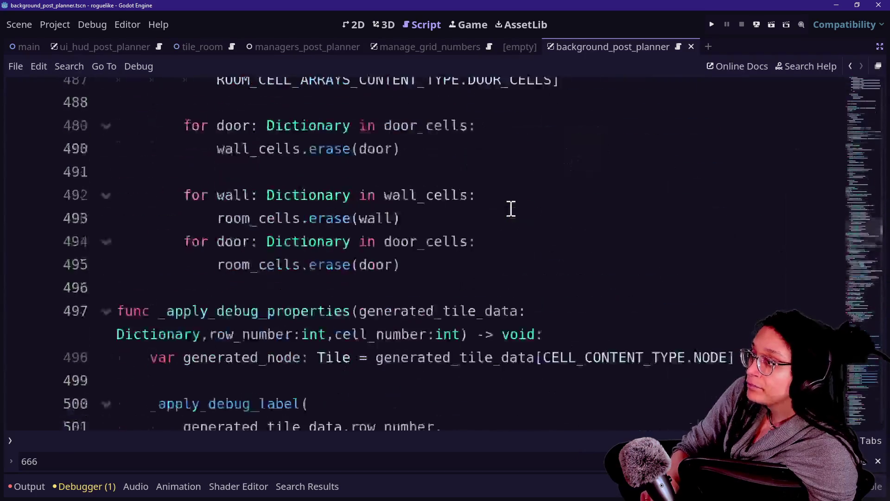
{"action": "scroll", "coordinate": [511, 209], "scroll_direction": "up", "scroll_amount": 20}
- Start an executable export of the Windows Desktop preset, then cancel it
{"action": "left_click", "coordinate": [560, 147]}
{"action": "left_click", "coordinate": [65, 24]}
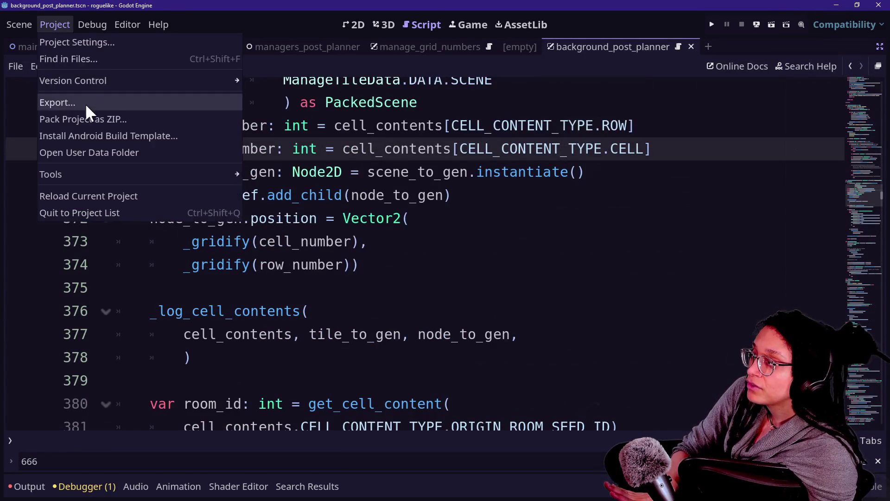
{"action": "left_click", "coordinate": [85, 103]}
{"action": "left_click", "coordinate": [377, 362]}
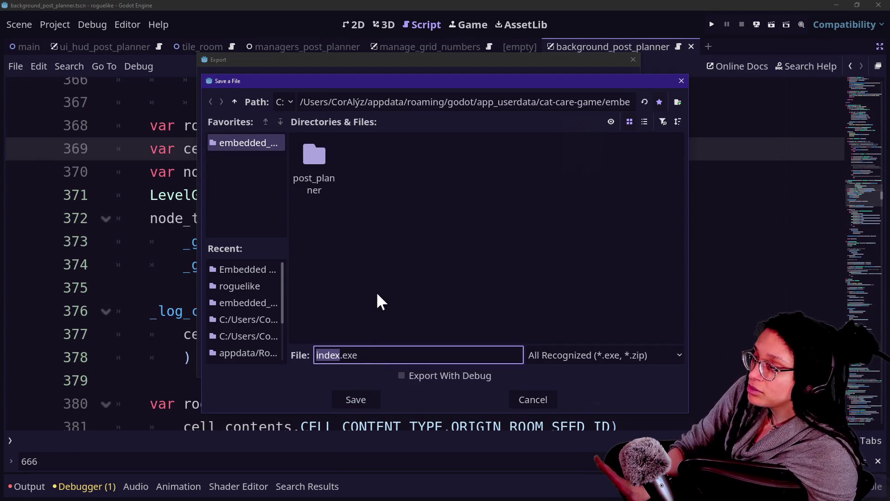
{"action": "left_click", "coordinate": [266, 268]}
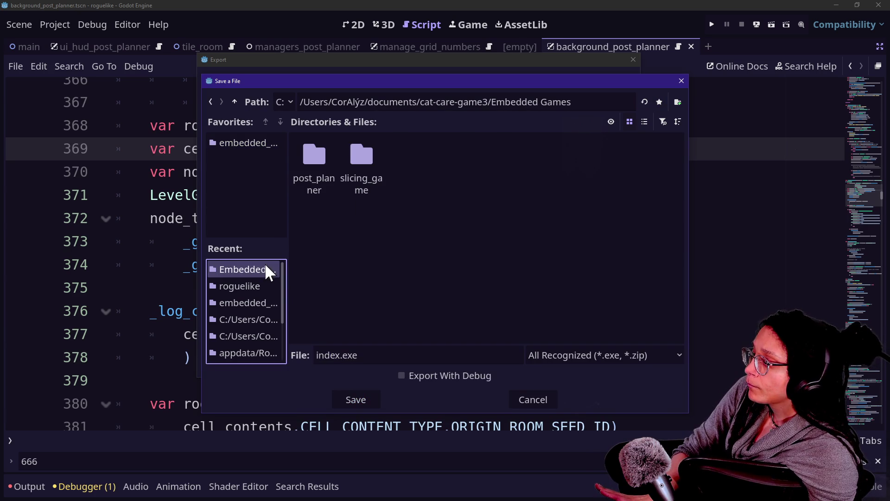
{"action": "left_click", "coordinate": [376, 182]}
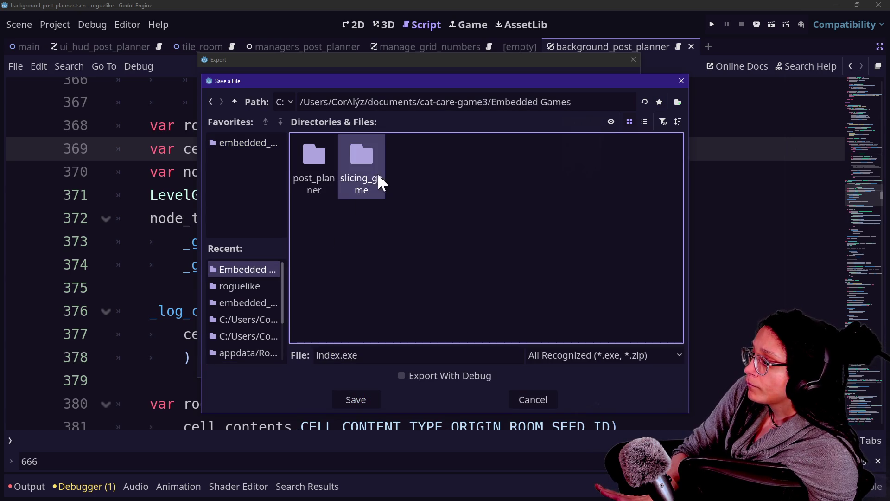
{"action": "left_click", "coordinate": [271, 272]}
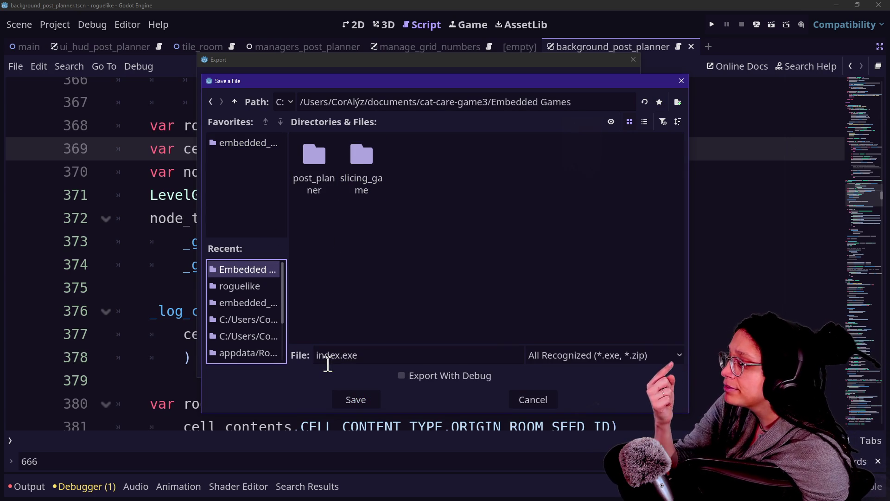
{"action": "left_click", "coordinate": [512, 402]}
- Export the PCK into Embedded Games, overwriting the old one, and dismiss the write error
{"action": "left_click", "coordinate": [491, 369]}
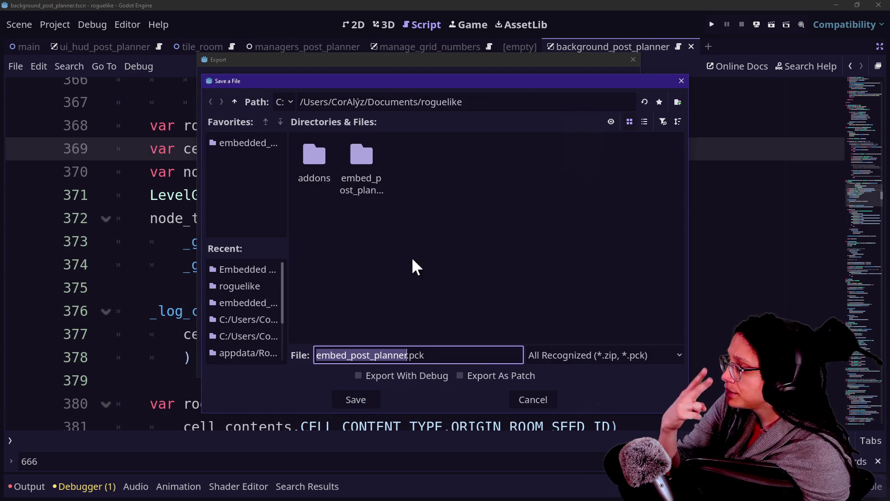
{"action": "left_click", "coordinate": [223, 269]}
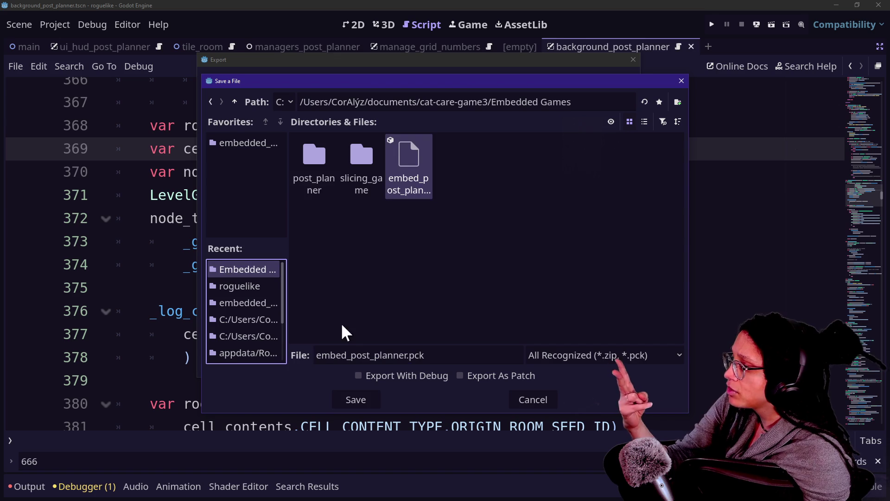
{"action": "left_click", "coordinate": [350, 402]}
{"action": "left_click", "coordinate": [349, 267]}
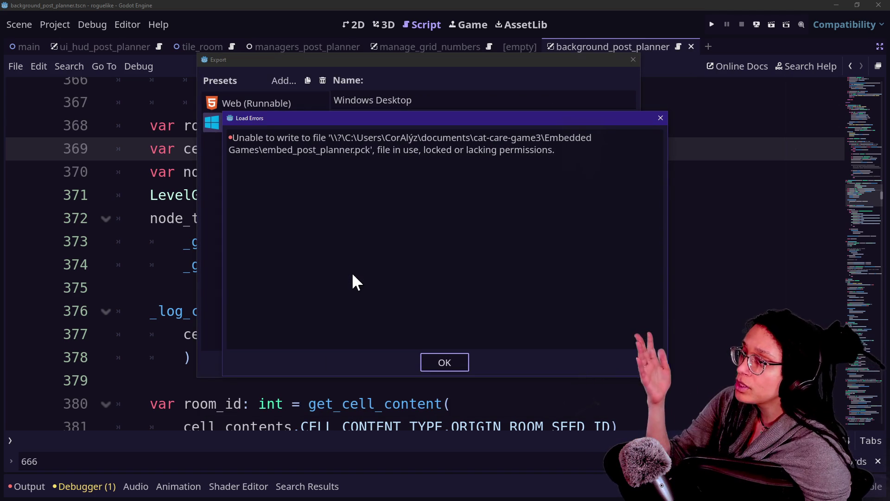
{"action": "left_click", "coordinate": [438, 363]}
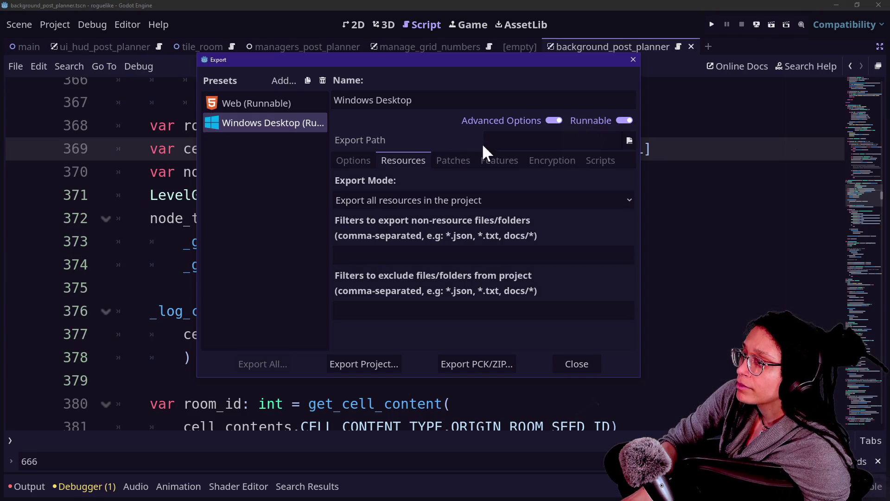
- Re-export embed_post_planner.pck to Embedded Games, overwriting it, and close the export settings
{"action": "left_click", "coordinate": [488, 366]}
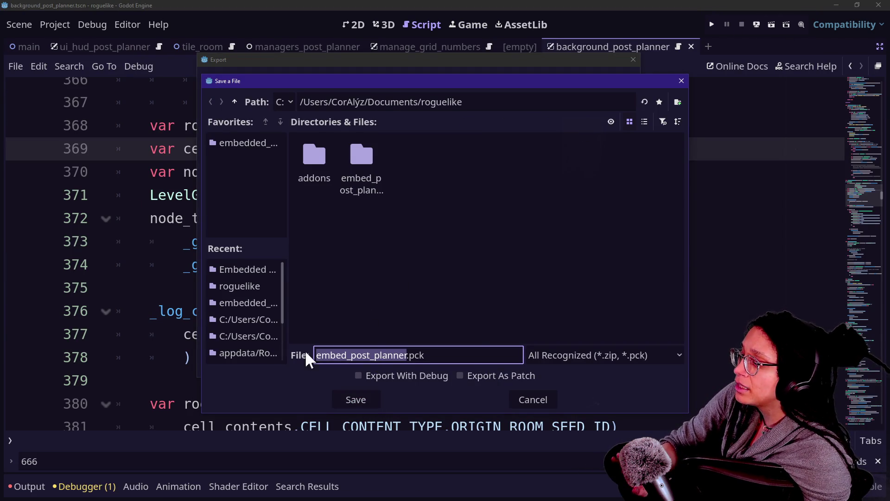
{"action": "left_click", "coordinate": [260, 271]}
{"action": "left_click", "coordinate": [355, 399]}
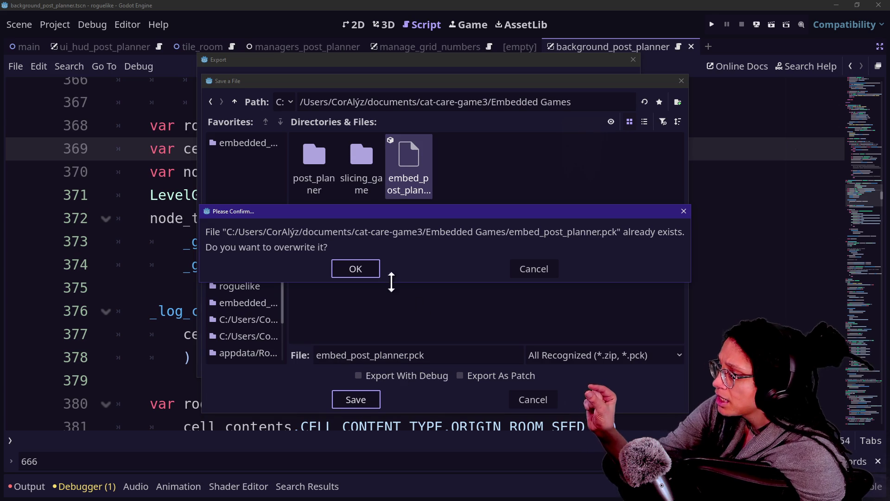
{"action": "left_click", "coordinate": [354, 267]}
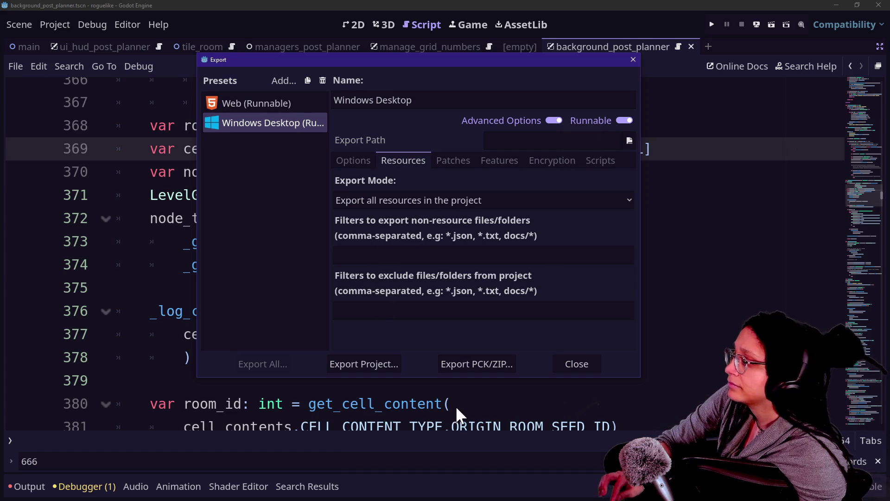
{"action": "left_click", "coordinate": [577, 364]}
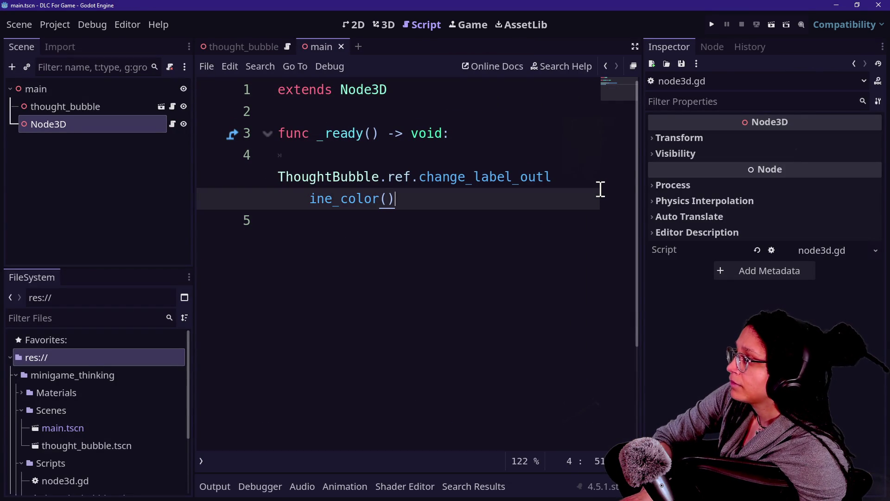
{"action": "key", "text": "alt+Tab"}
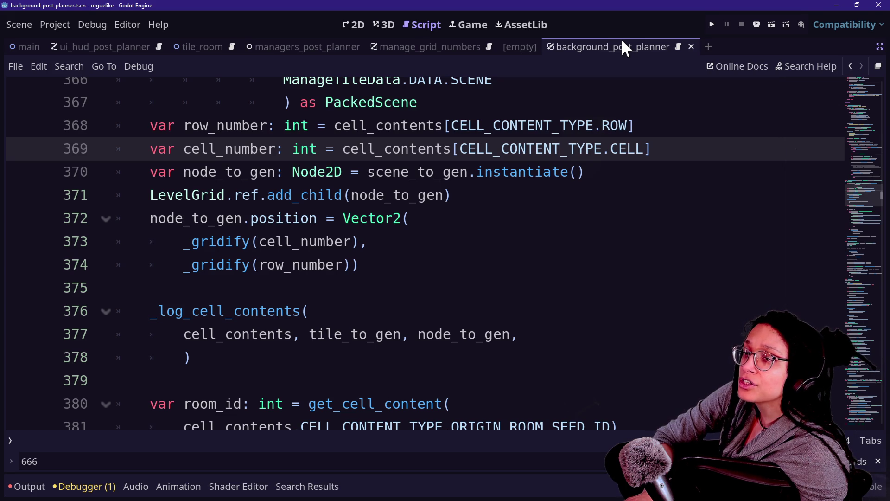
{"action": "left_click", "coordinate": [710, 24]}
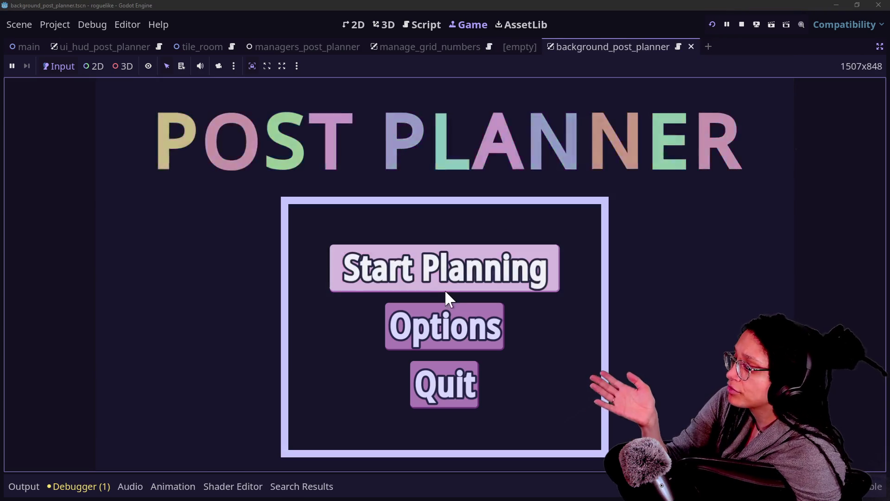
{"action": "left_click", "coordinate": [444, 288]}
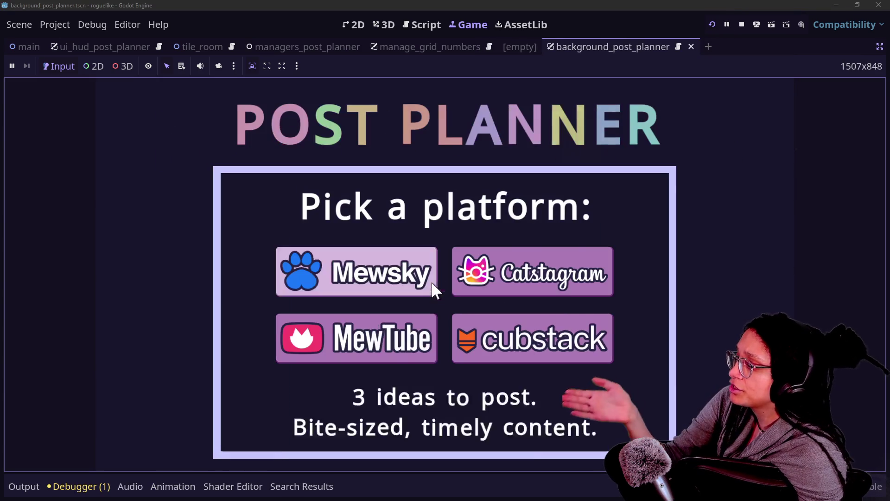
{"action": "left_click", "coordinate": [417, 274]}
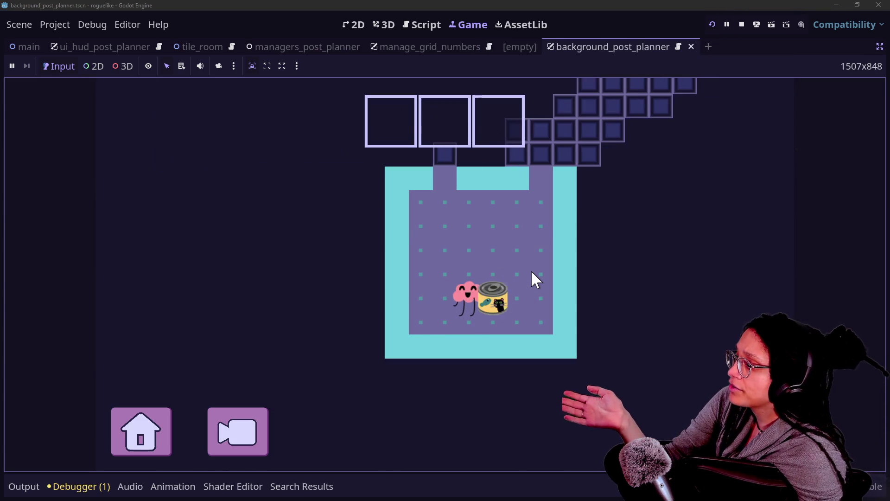
{"action": "left_click", "coordinate": [742, 24]}
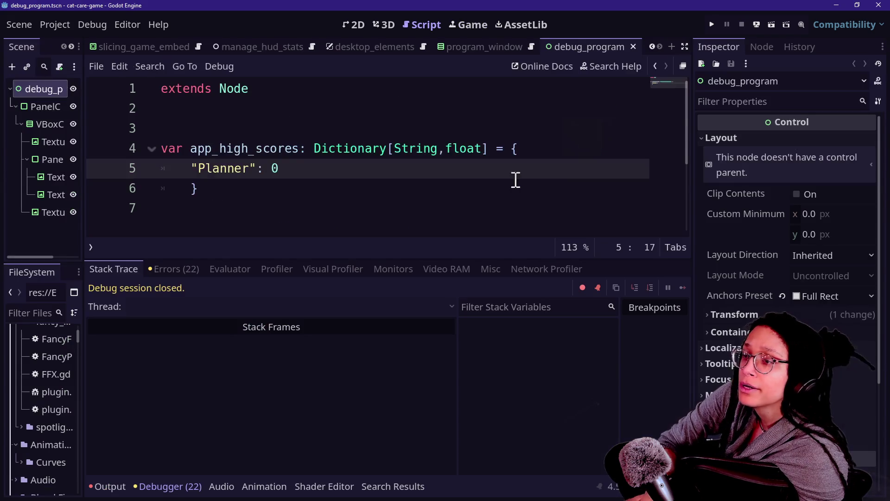
- Run the cat-care game, open Post Planner on the desk computer, and inspect the parser error's stack frame
{"action": "left_click", "coordinate": [711, 26]}
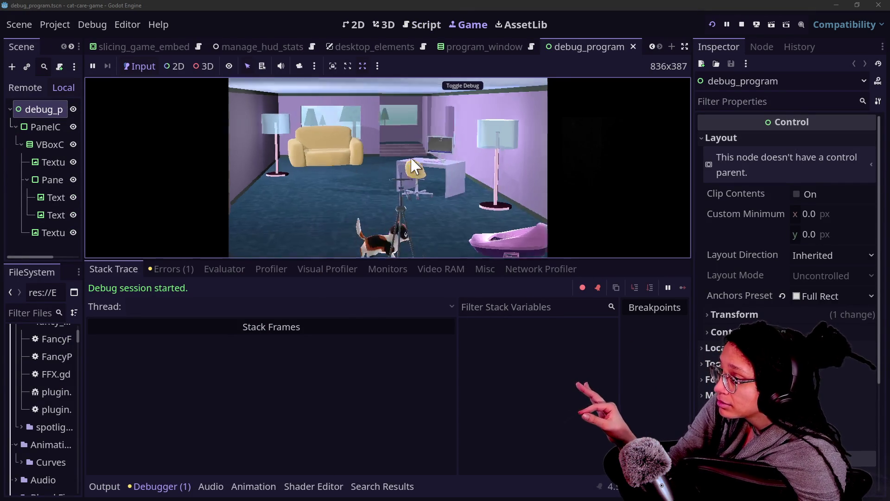
{"action": "left_click", "coordinate": [414, 166]}
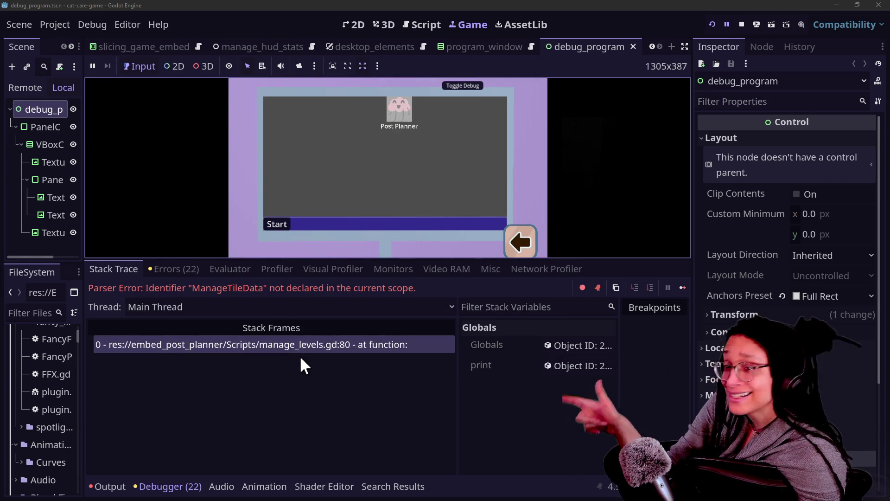
{"action": "left_click", "coordinate": [319, 355]}
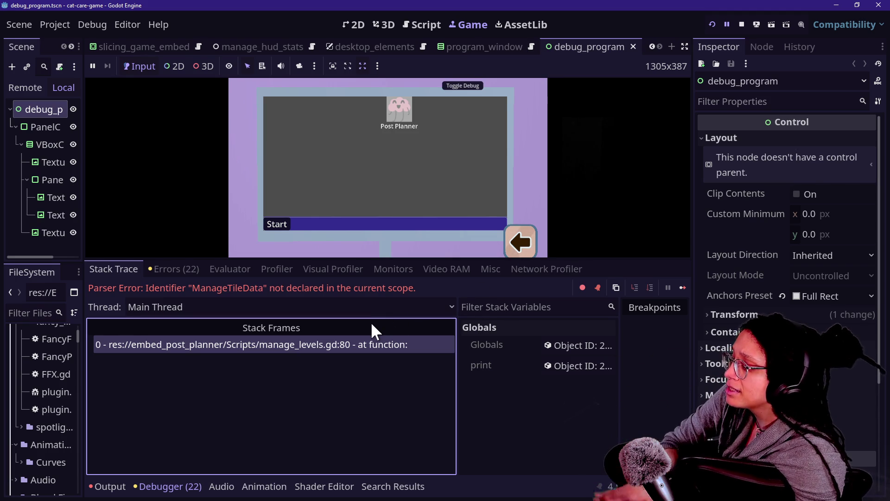
{"action": "left_click", "coordinate": [188, 485]}
{"action": "left_click", "coordinate": [188, 485]}
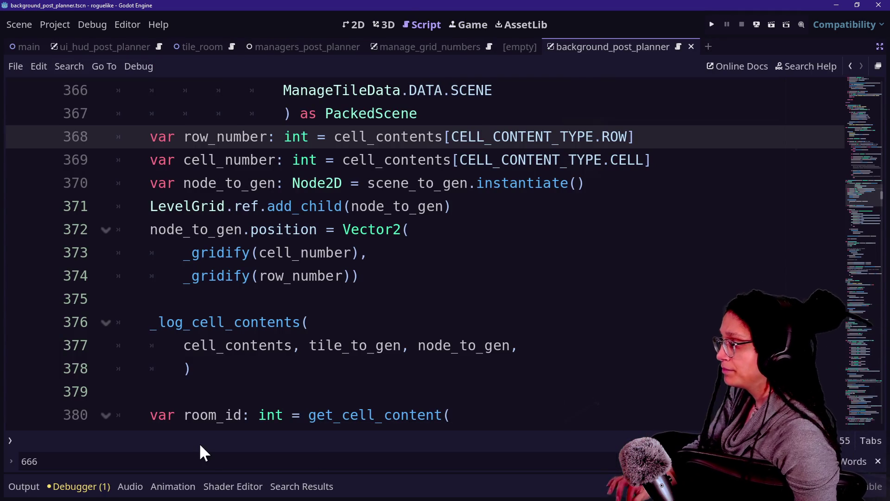
- Scroll briefly through the roguelike script
{"action": "scroll", "coordinate": [306, 337], "scroll_direction": "up", "scroll_amount": 15}
{"action": "scroll", "coordinate": [306, 338], "scroll_direction": "down", "scroll_amount": 5}
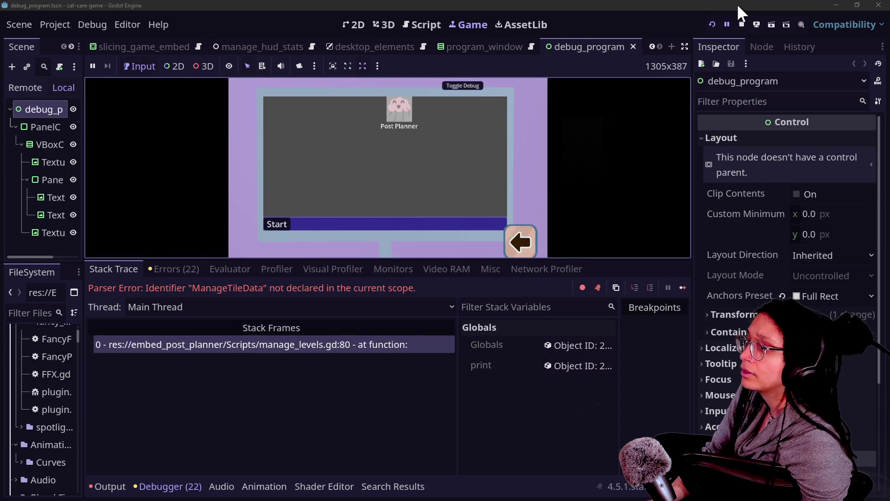
- Stop the running cat-care game
{"action": "left_click", "coordinate": [742, 23]}
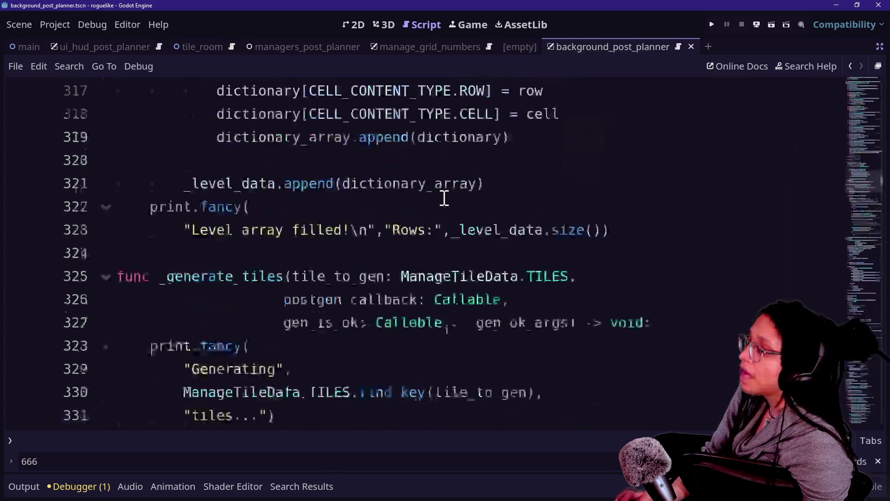
{"action": "scroll", "coordinate": [441, 197], "scroll_direction": "up", "scroll_amount": 20}
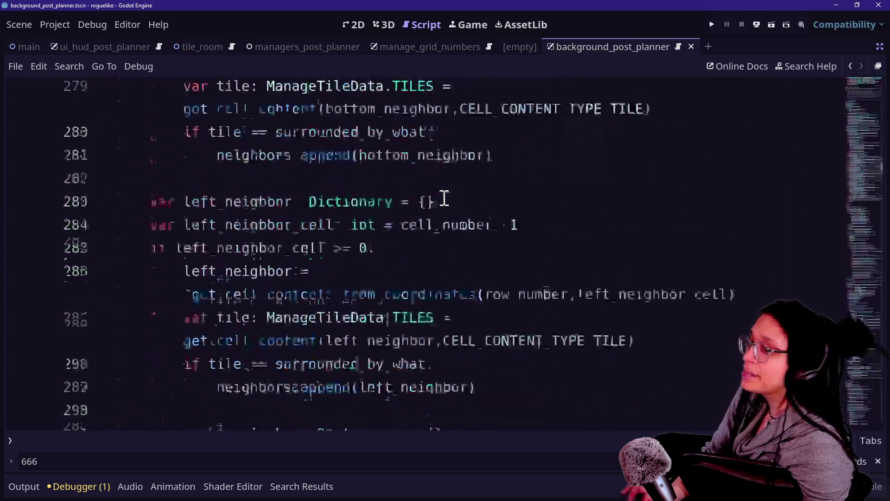
- Select ManageTileData.ref.TILES.EMPTY on line 80 and open Replace in Files for it
{"action": "scroll", "coordinate": [852, 90], "scroll_direction": "down", "scroll_amount": 7}
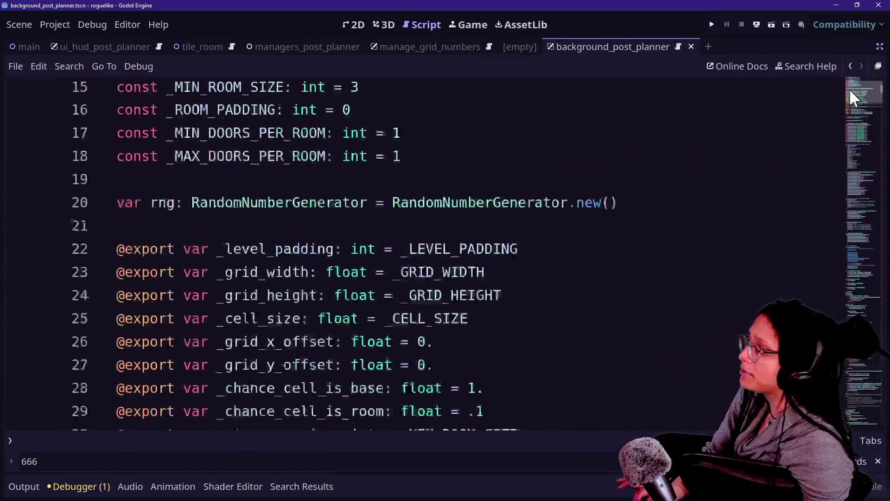
{"action": "left_click", "coordinate": [587, 133]}
{"action": "key", "text": "Down"}
{"action": "key", "text": "Down"}
{"action": "key", "text": "Up"}
{"action": "key", "text": "Up"}
{"action": "key", "text": "Up"}
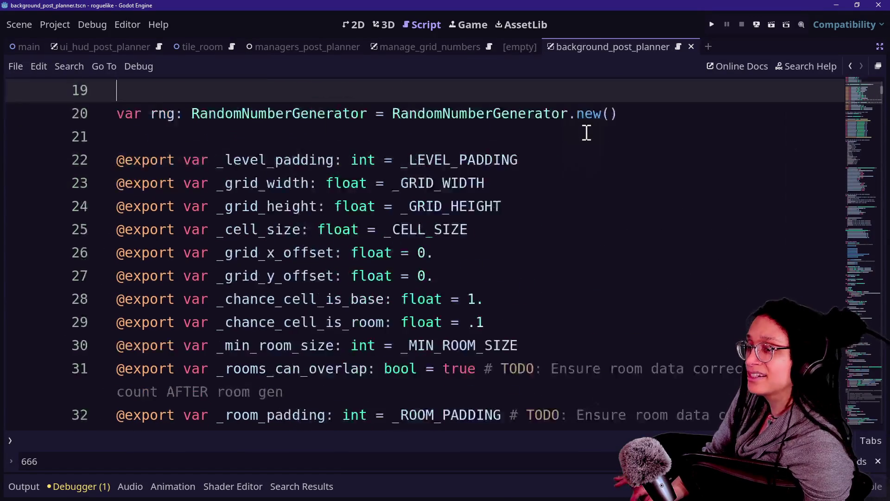
{"action": "scroll", "coordinate": [380, 215], "scroll_direction": "down", "scroll_amount": 11}
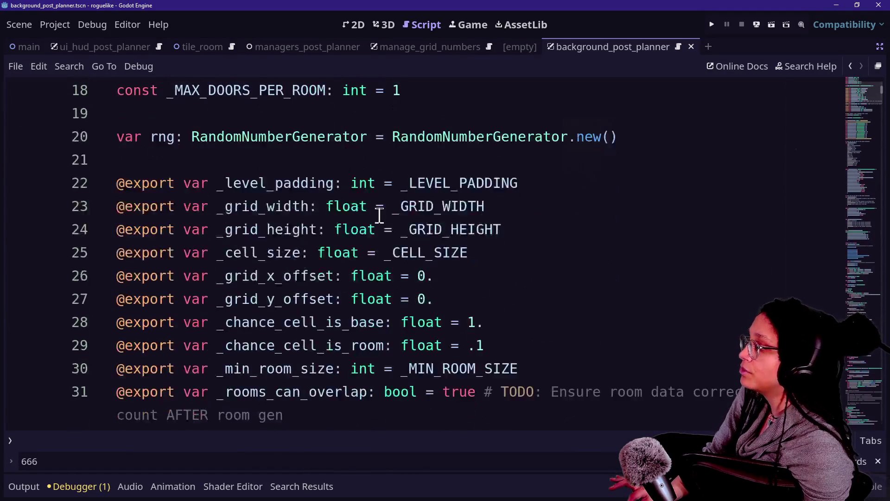
{"action": "scroll", "coordinate": [379, 215], "scroll_direction": "down", "scroll_amount": 12}
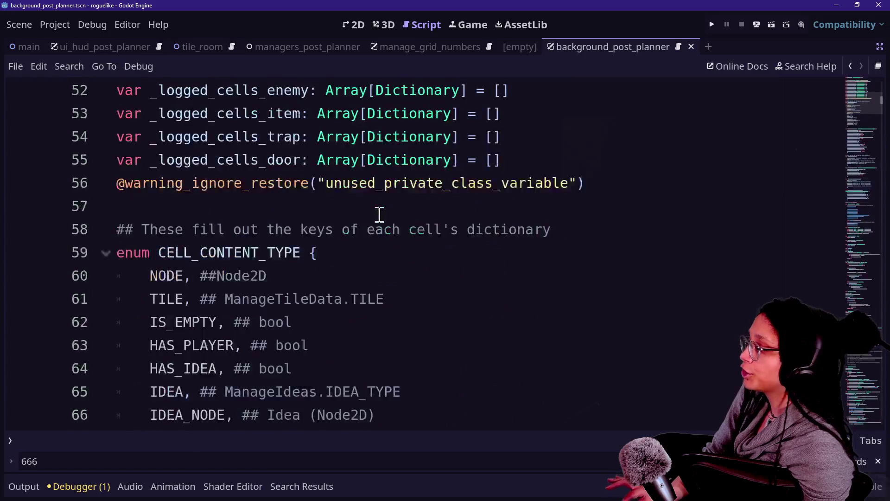
{"action": "scroll", "coordinate": [379, 215], "scroll_direction": "down", "scroll_amount": 1}
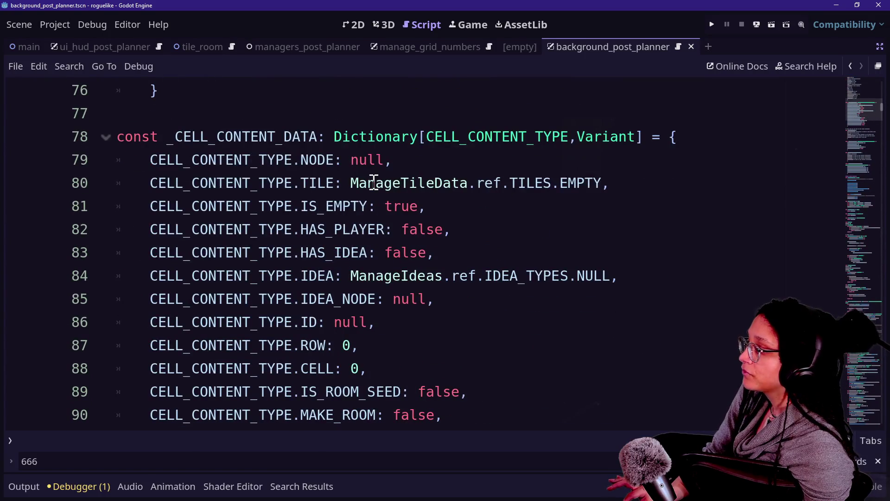
{"action": "left_click_drag", "start_coordinate": [353, 184], "coordinate": [608, 190]}
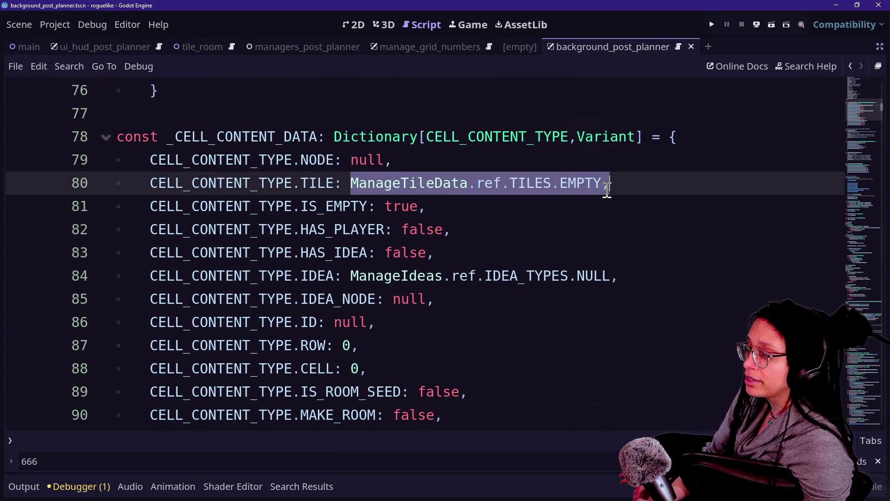
{"action": "left_click_drag", "start_coordinate": [351, 277], "coordinate": [596, 281]}
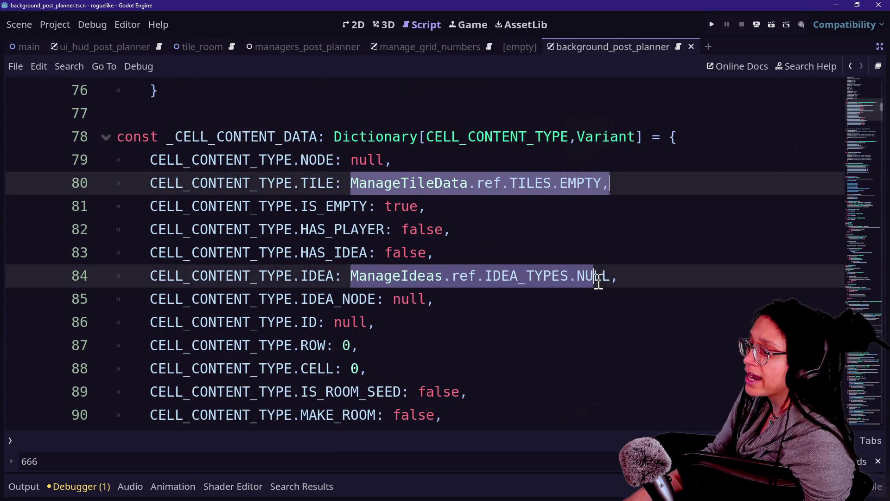
{"action": "left_click", "coordinate": [579, 197]}
{"action": "left_click_drag", "start_coordinate": [602, 183], "coordinate": [351, 184]}
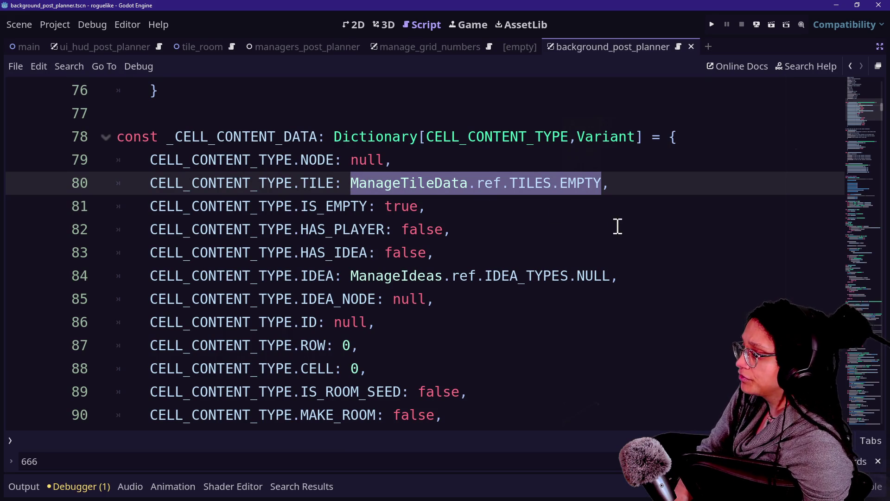
{"action": "key", "text": "ctrl+shift+r"}
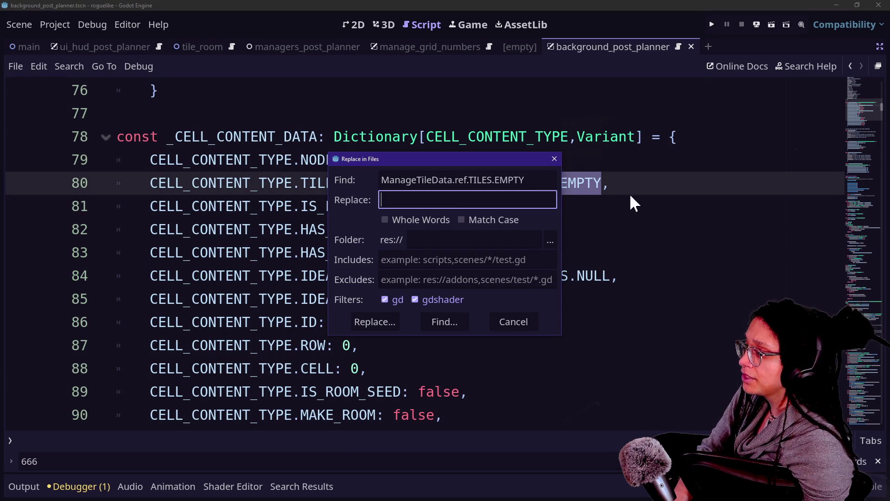
- List project matches for ManageTileData.ref.TILES.EMPTY and inspect the single line 80 match
{"action": "type", "text": "nu"}
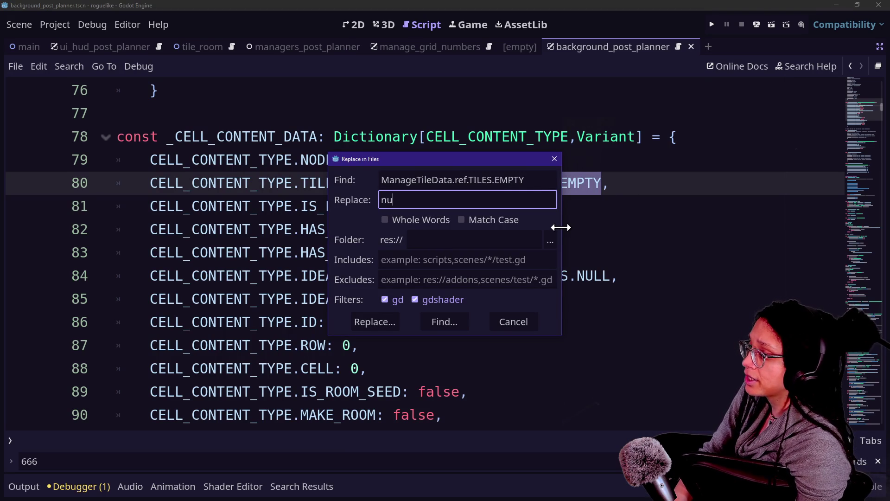
{"action": "type", "text": "666"}
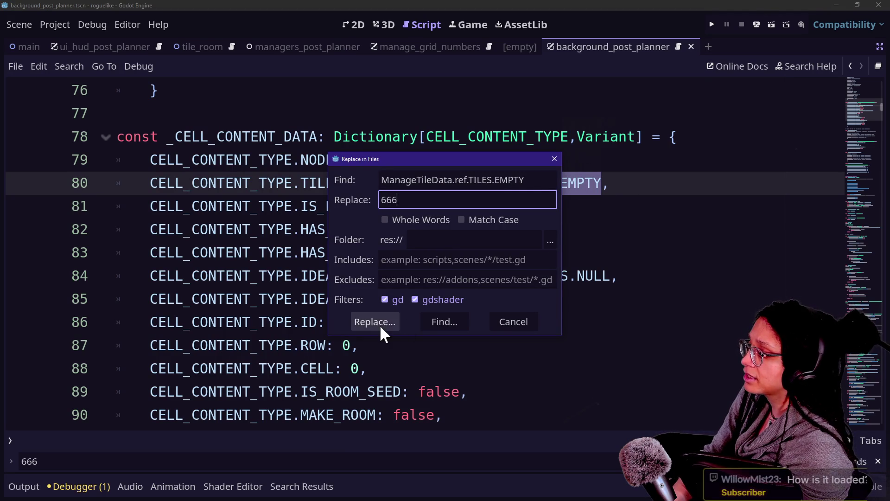
{"action": "left_click", "coordinate": [376, 323]}
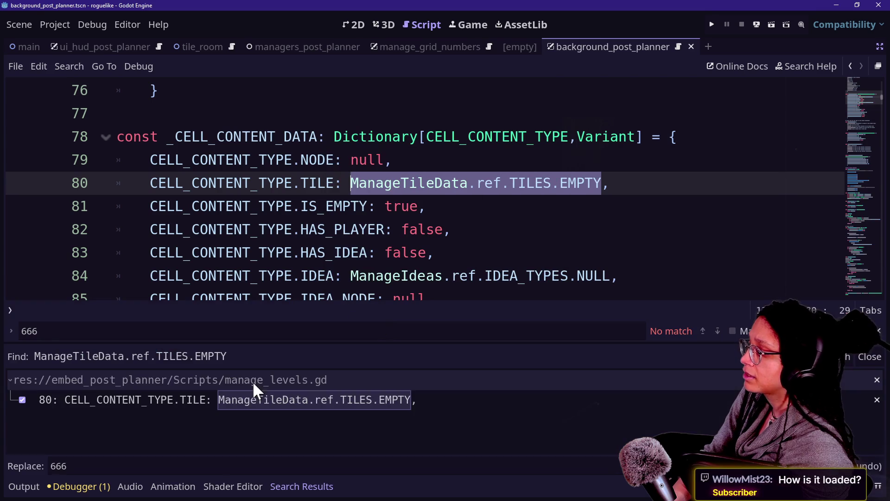
{"action": "left_click", "coordinate": [174, 393]}
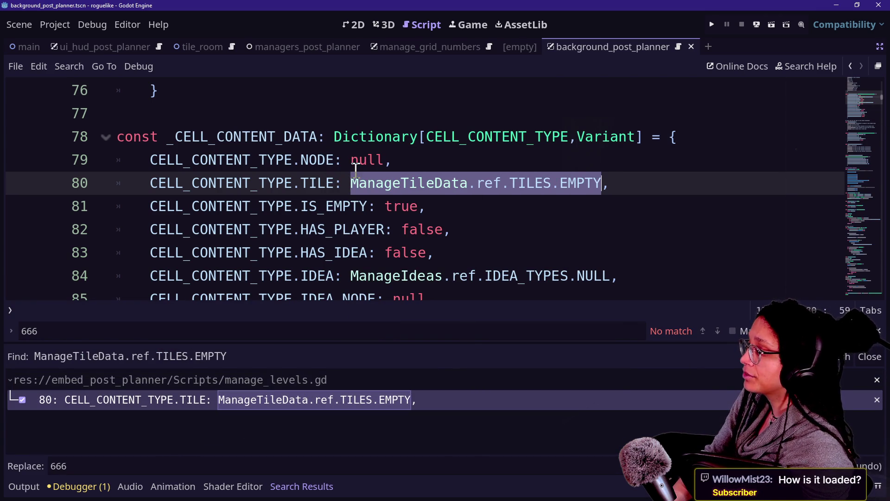
- Remove ref from line 80's default so it reads ManageTileData.TILES.EMPTY
{"action": "mouse_move", "coordinate": [351, 182]}
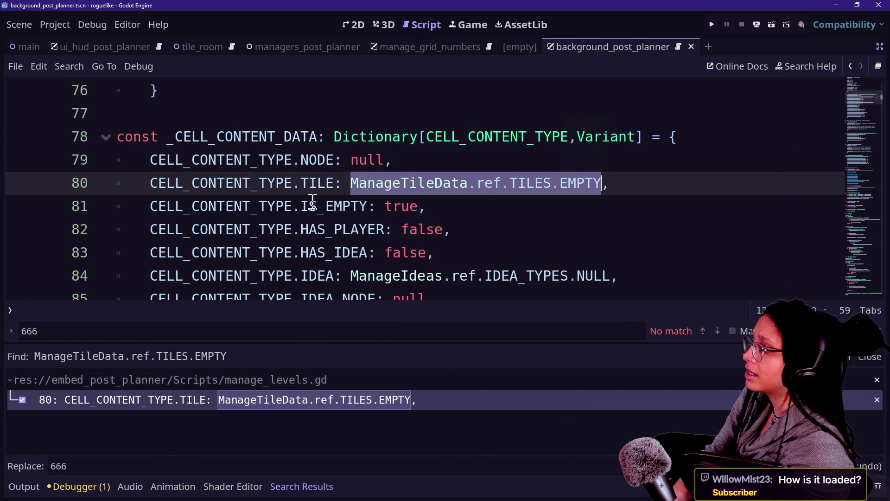
{"action": "left_click", "coordinate": [496, 183]}
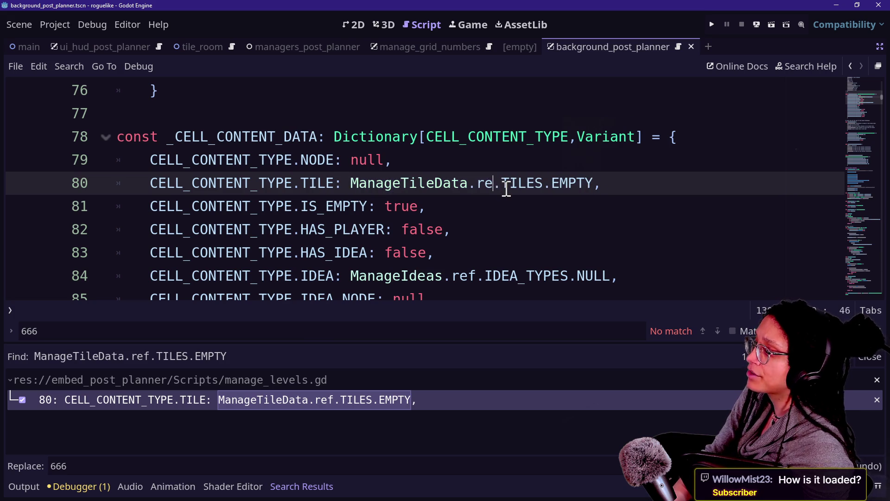
{"action": "key", "text": "BackSpace"}
{"action": "key", "text": "BackSpace"}
{"action": "key", "text": "BackSpace"}
{"action": "key", "text": "Delete"}
{"action": "type", "text": "."}
- Search all scripts for ManageTileData.TILES.EMPTY and jump to the line 616 match
{"action": "mouse_move", "coordinate": [348, 183]}
{"action": "left_mouse_down"}
{"action": "mouse_move", "coordinate": [575, 141]}
{"action": "mouse_move", "coordinate": [571, 185]}
{"action": "left_mouse_up"}
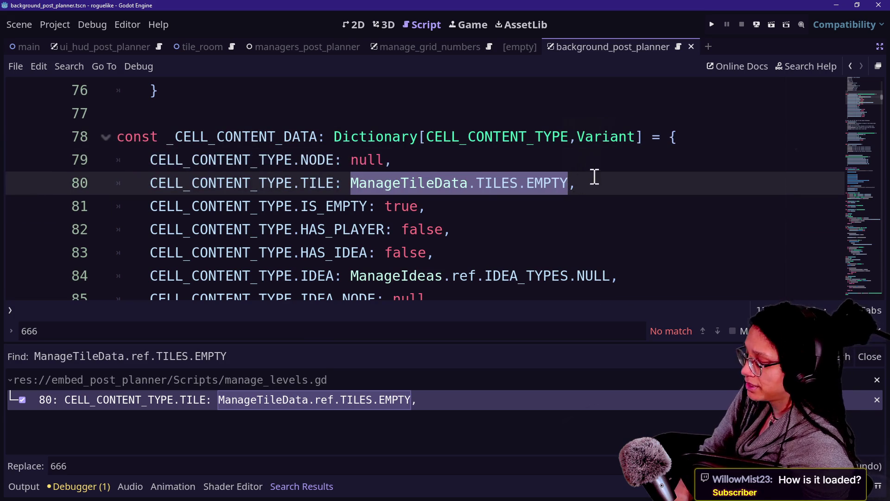
{"action": "key", "text": "ctrl+shift+r"}
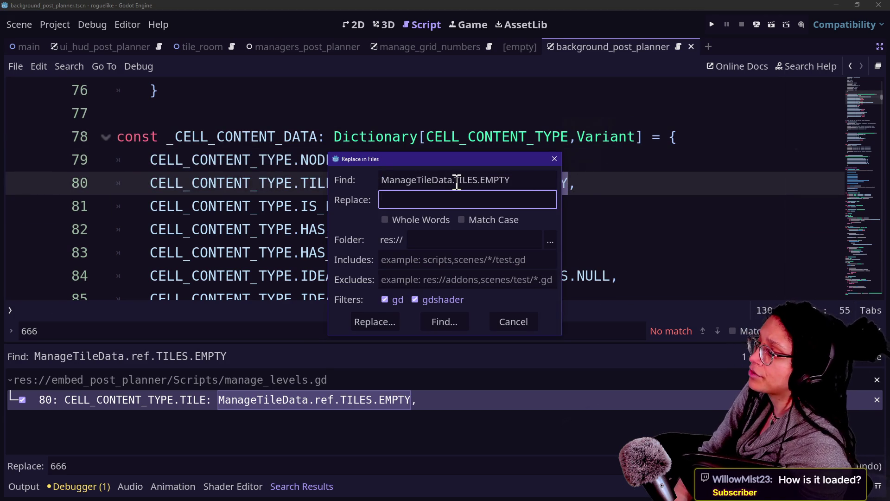
{"action": "key", "text": "Return"}
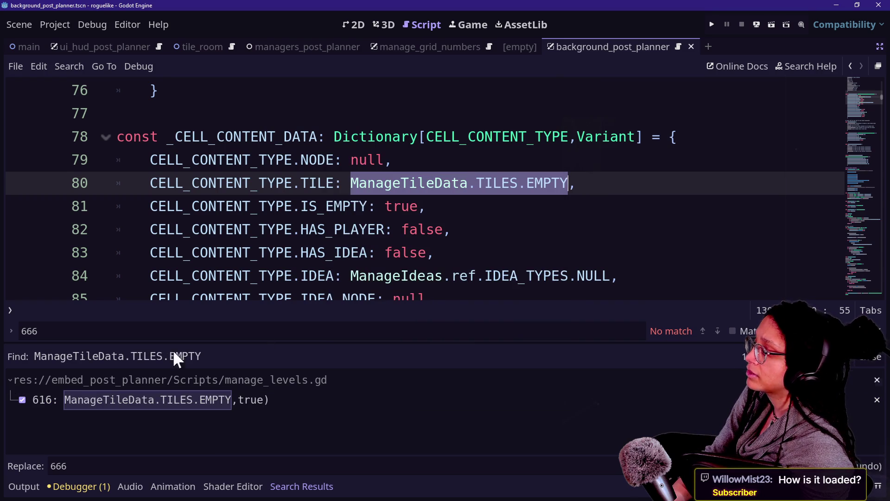
{"action": "left_click", "coordinate": [162, 410]}
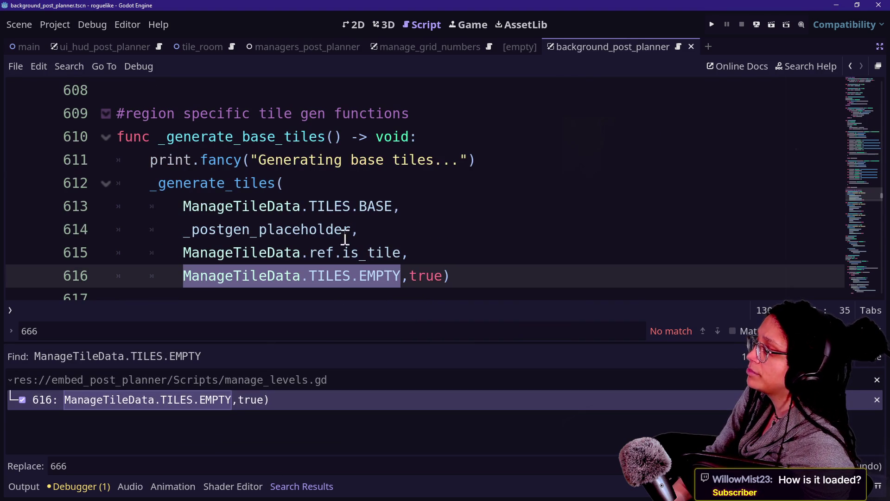
- Replace ManageTileData.TILES.EMPTY on line 616 with the placeholder 666
{"action": "left_click", "coordinate": [209, 281]}
{"action": "left_click_drag", "start_coordinate": [184, 280], "coordinate": [412, 278]}
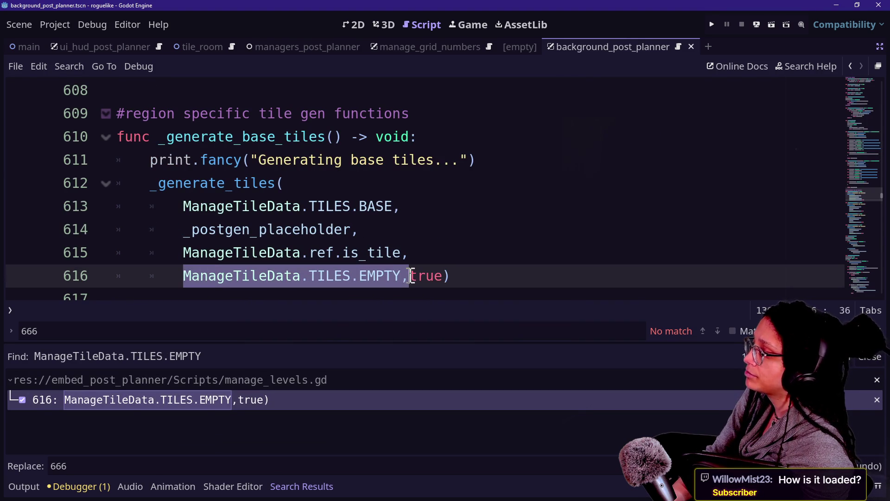
{"action": "type", "text": "666"}
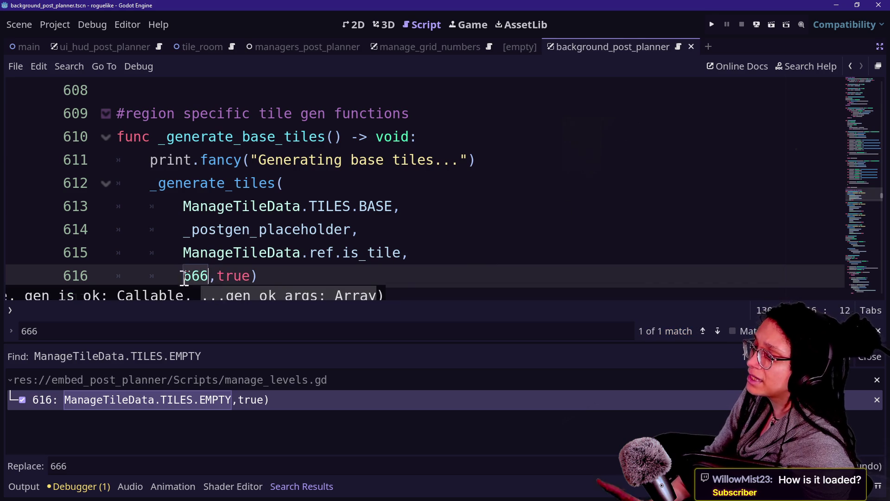
- Scroll through manage_levels.gd to review the surrounding code
{"action": "scroll", "coordinate": [348, 263], "scroll_direction": "up", "scroll_amount": 20}
{"action": "scroll", "coordinate": [347, 263], "scroll_direction": "up", "scroll_amount": 20}
{"action": "scroll", "coordinate": [347, 263], "scroll_direction": "up", "scroll_amount": 20}
{"action": "scroll", "coordinate": [473, 208], "scroll_direction": "up", "scroll_amount": 20}
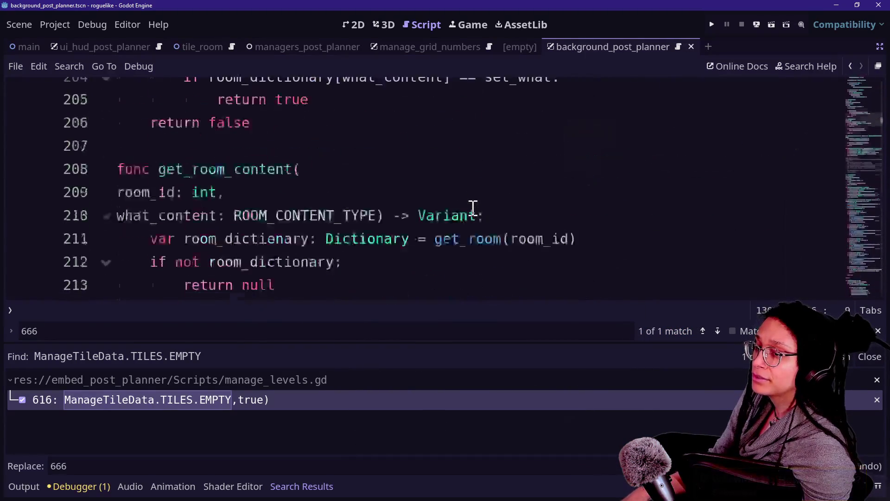
{"action": "scroll", "coordinate": [470, 204], "scroll_direction": "up", "scroll_amount": 1}
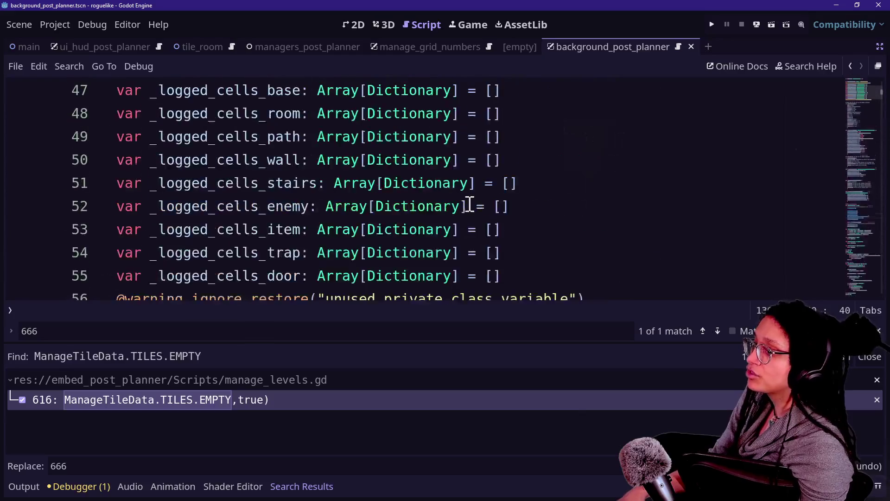
{"action": "scroll", "coordinate": [469, 205], "scroll_direction": "down", "scroll_amount": 20}
{"action": "scroll", "coordinate": [470, 204], "scroll_direction": "up", "scroll_amount": 8}
{"action": "scroll", "coordinate": [470, 204], "scroll_direction": "down", "scroll_amount": 8}
{"action": "scroll", "coordinate": [469, 204], "scroll_direction": "up", "scroll_amount": 20}
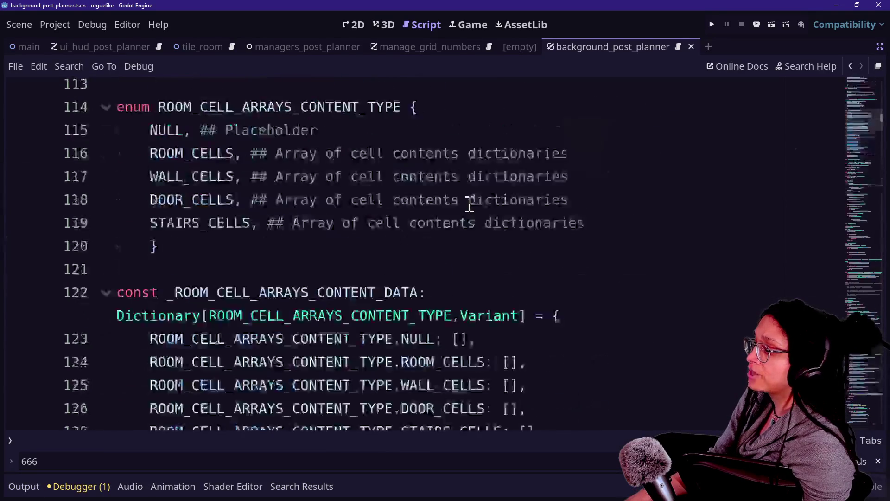
{"action": "scroll", "coordinate": [548, 142], "scroll_direction": "up", "scroll_amount": 4}
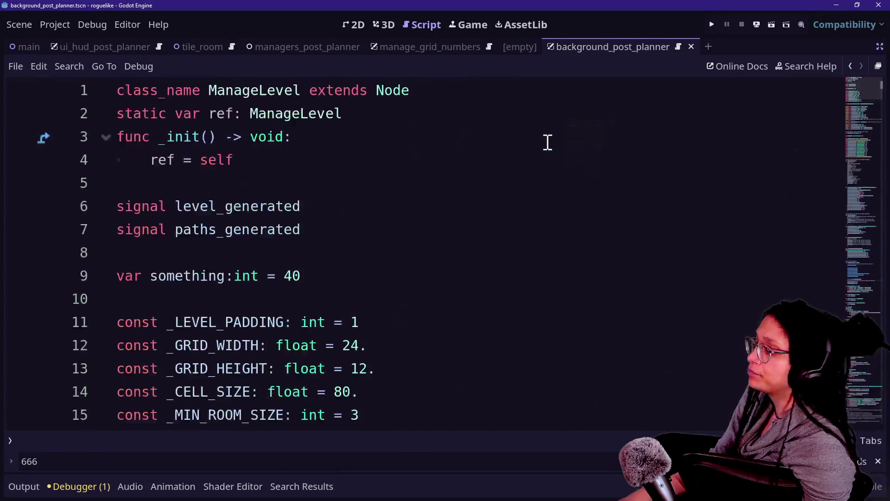
{"action": "scroll", "coordinate": [548, 142], "scroll_direction": "down", "scroll_amount": 10}
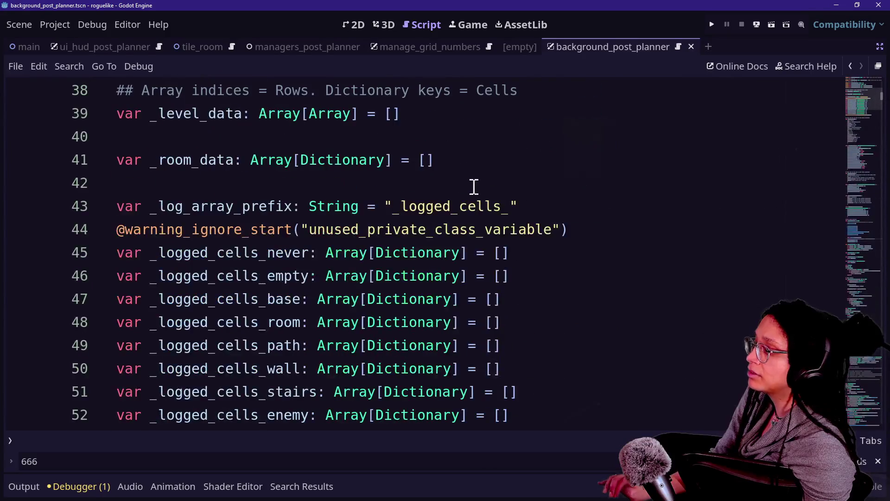
{"action": "left_click", "coordinate": [490, 172]}
{"action": "scroll", "coordinate": [490, 173], "scroll_direction": "up", "scroll_amount": 3}
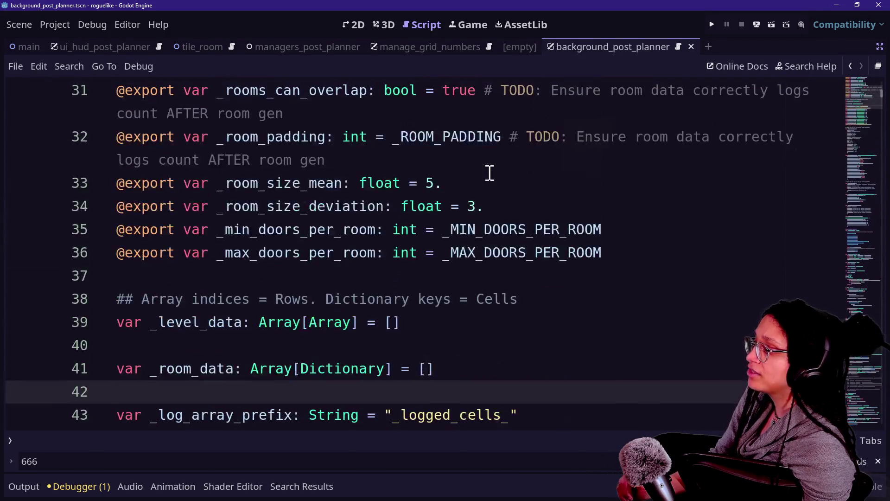
{"action": "scroll", "coordinate": [490, 173], "scroll_direction": "down", "scroll_amount": 5}
{"action": "scroll", "coordinate": [492, 190], "scroll_direction": "down", "scroll_amount": 2}
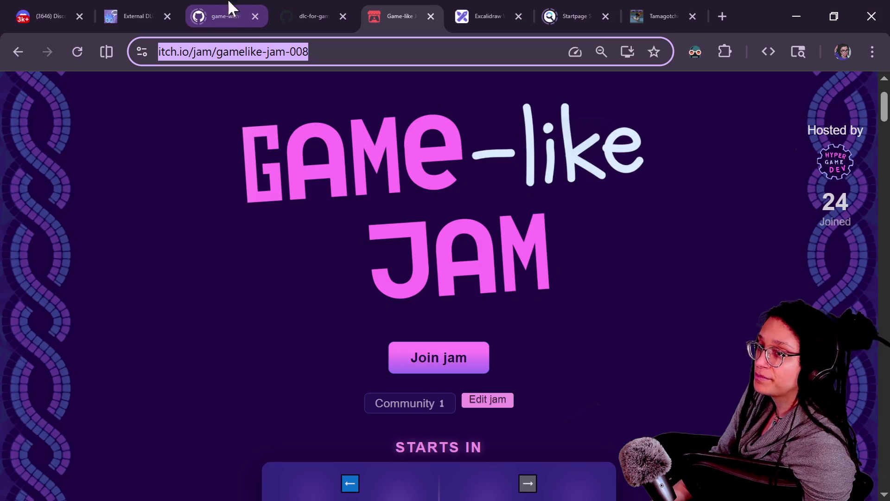
- Copy the External DLC in Godot itch.io page address
{"action": "left_click", "coordinate": [173, 11]}
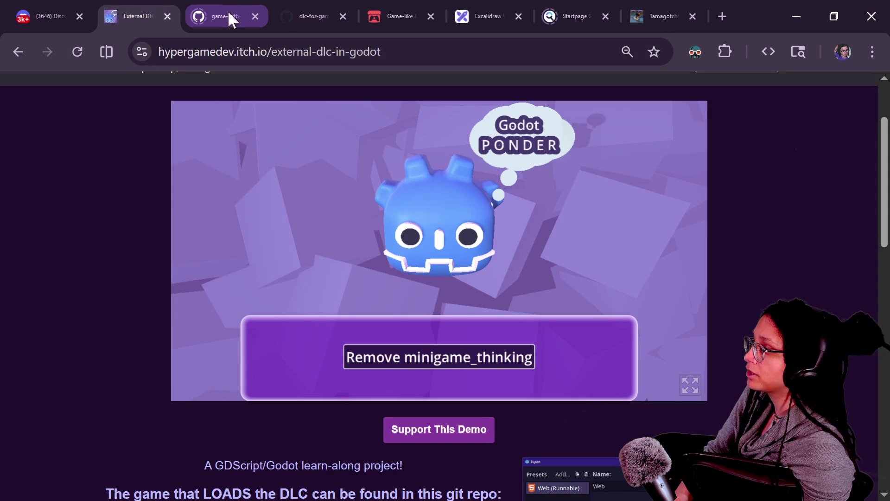
{"action": "left_click", "coordinate": [233, 46]}
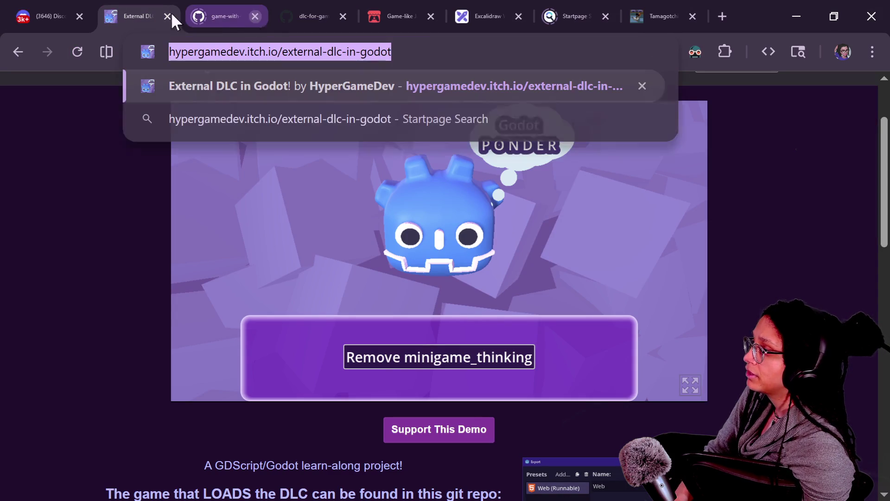
{"action": "left_click", "coordinate": [61, 8]}
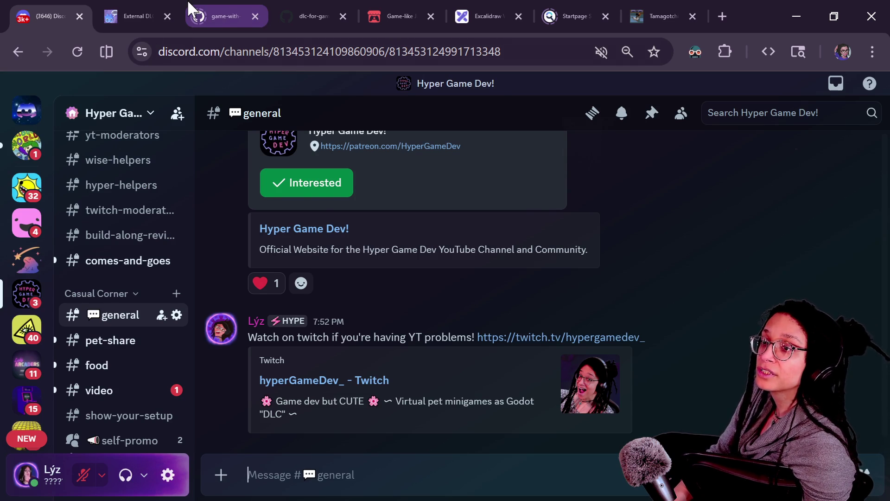
- Paste and send the itch.io link in both Twitch and YouTube chats
{"action": "key", "text": "alt+Tab"}
{"action": "left_click", "coordinate": [230, 438]}
{"action": "type", "text": "https://hypergamedev.itch.io/external-dlc-in-godot"}
{"action": "key", "text": "Return"}
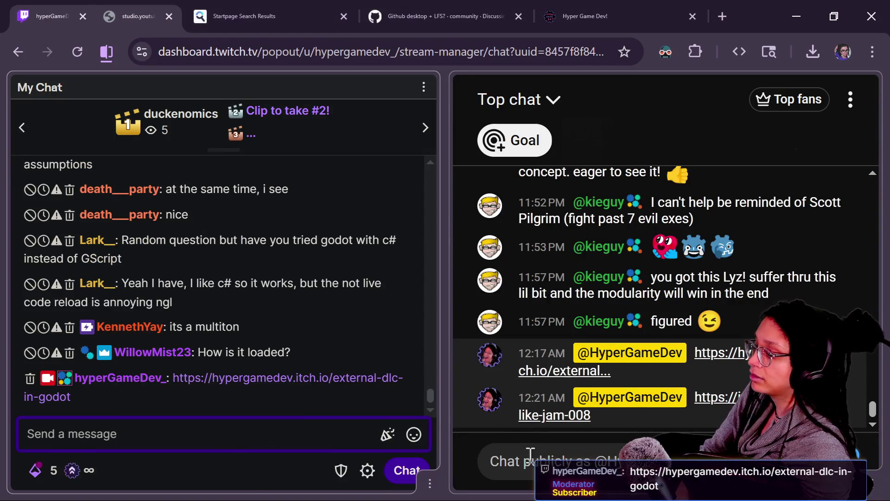
{"action": "left_click", "coordinate": [526, 452]}
{"action": "type", "text": "https://hypergamedev.itch.io/external-dlc-in-godot"}
{"action": "key", "text": "Return"}
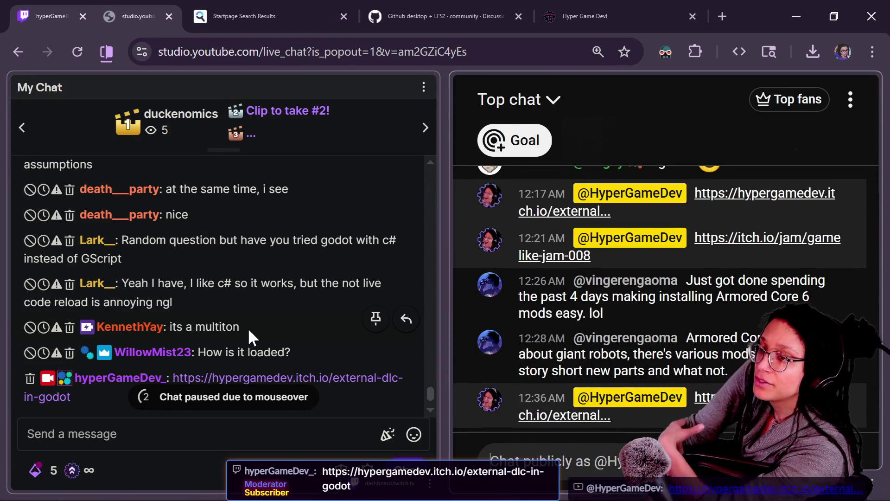
{"action": "key", "text": "alt+Tab"}
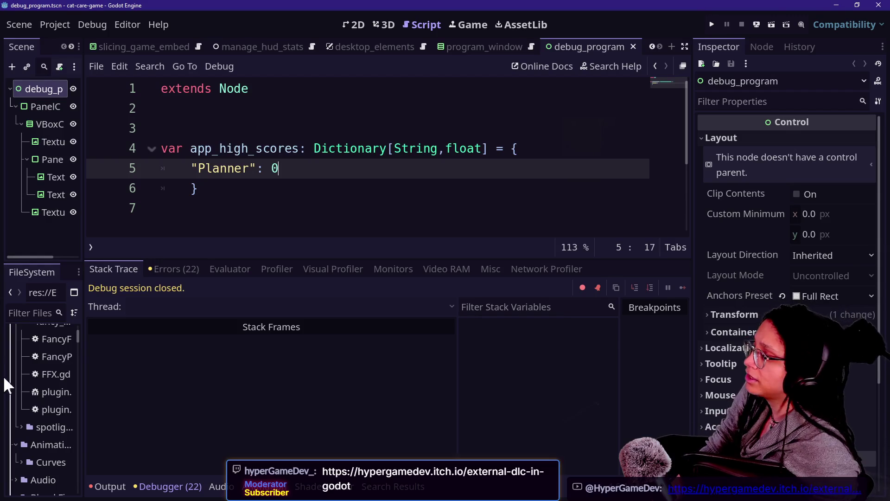
- In background_post_planner, replace the TILE default ManageTileData.TILES.EMPTY on line 80 with 666
{"action": "key", "text": "alt+Tab"}
{"action": "left_click", "coordinate": [409, 136]}
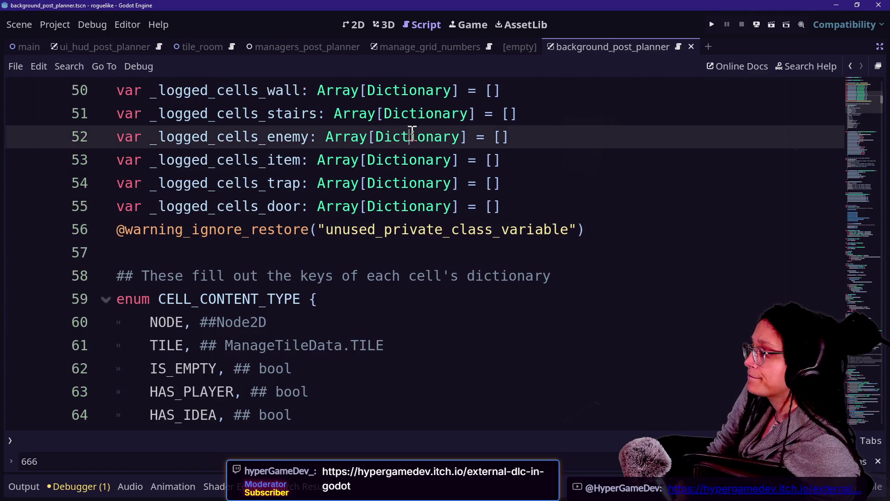
{"action": "scroll", "coordinate": [409, 133], "scroll_direction": "up", "scroll_amount": 6}
{"action": "scroll", "coordinate": [409, 133], "scroll_direction": "down", "scroll_amount": 12}
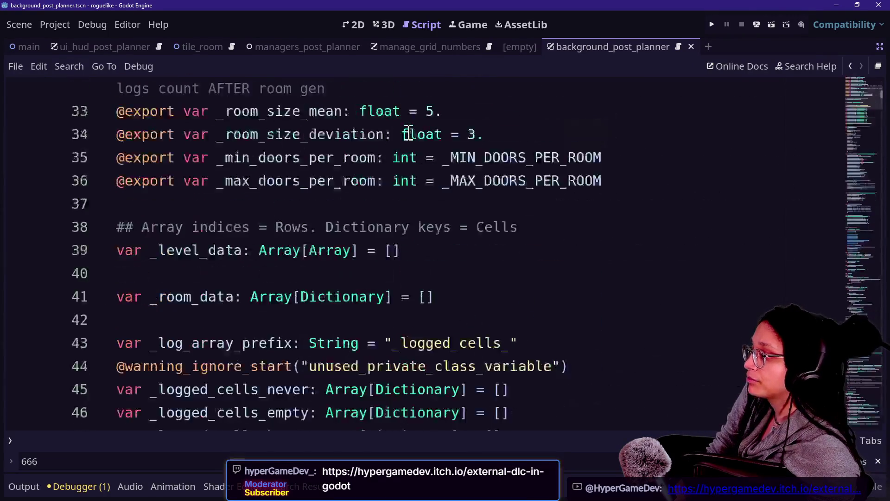
{"action": "scroll", "coordinate": [409, 133], "scroll_direction": "down", "scroll_amount": 2}
{"action": "scroll", "coordinate": [408, 133], "scroll_direction": "up", "scroll_amount": 1}
{"action": "scroll", "coordinate": [408, 133], "scroll_direction": "down", "scroll_amount": 3}
{"action": "scroll", "coordinate": [398, 144], "scroll_direction": "up", "scroll_amount": 3}
{"action": "left_click_drag", "start_coordinate": [350, 229], "coordinate": [574, 229]}
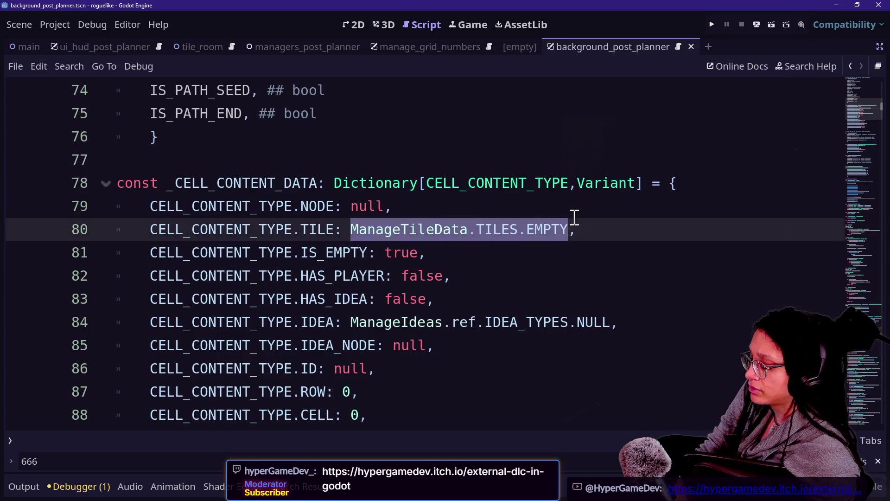
{"action": "type", "text": "666,"}
- Delete 'ref.' from the IDEA default on line 84
{"action": "left_click", "coordinate": [347, 324]}
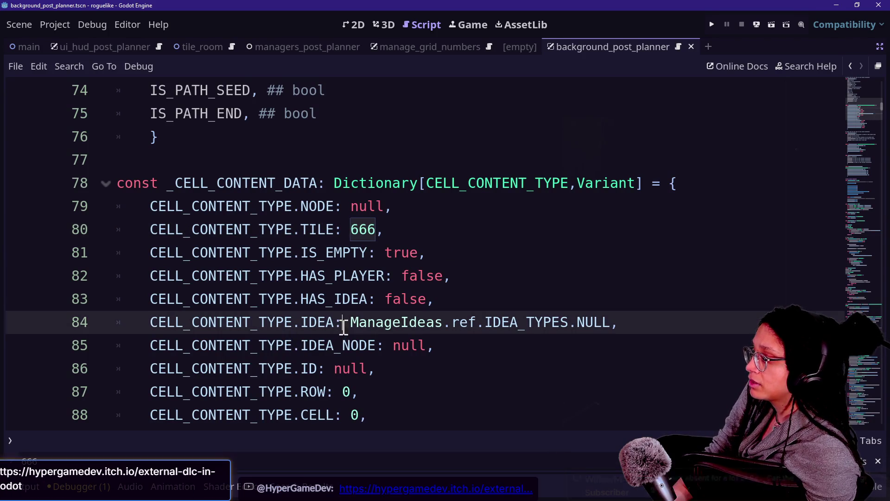
{"action": "left_click", "coordinate": [485, 324]}
{"action": "key", "text": "BackSpace"}
{"action": "key", "text": "BackSpace"}
{"action": "key", "text": "BackSpace"}
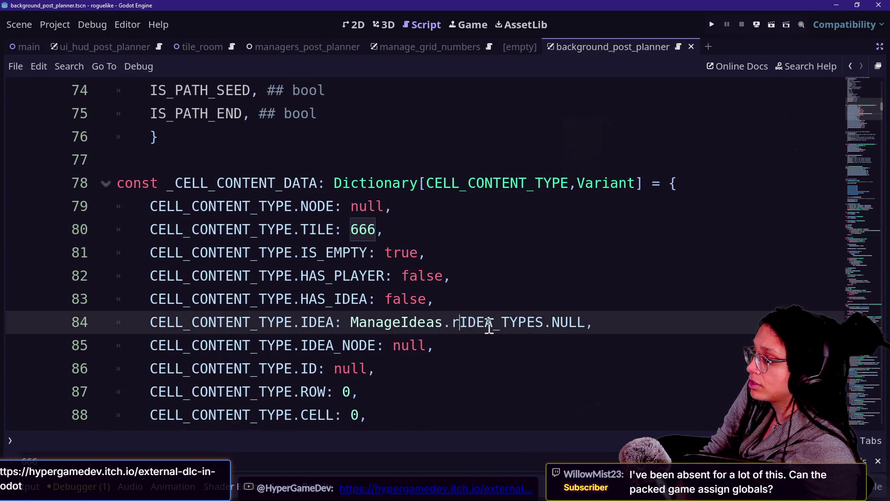
- Find every script use of ManageIdeas.IDEA_TYPES.NULL with Replace in Files, replacement 666
{"action": "left_click_drag", "start_coordinate": [351, 322], "coordinate": [592, 321]}
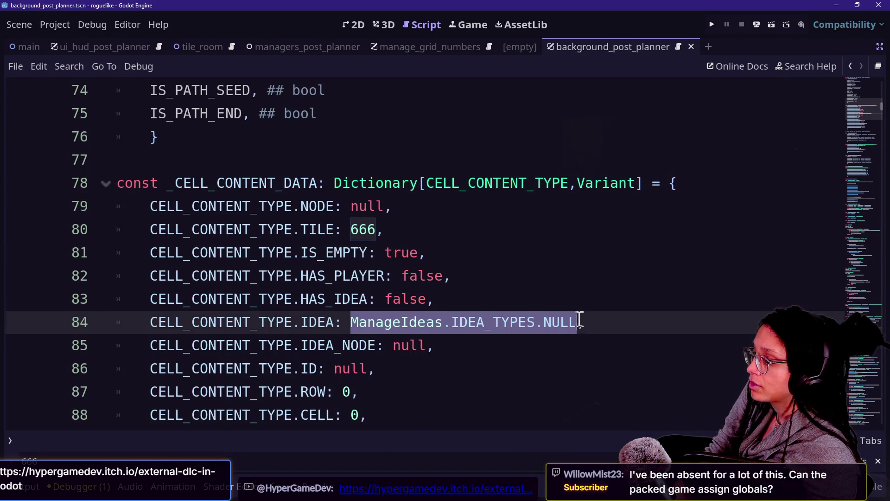
{"action": "key", "text": "ctrl+shift+r"}
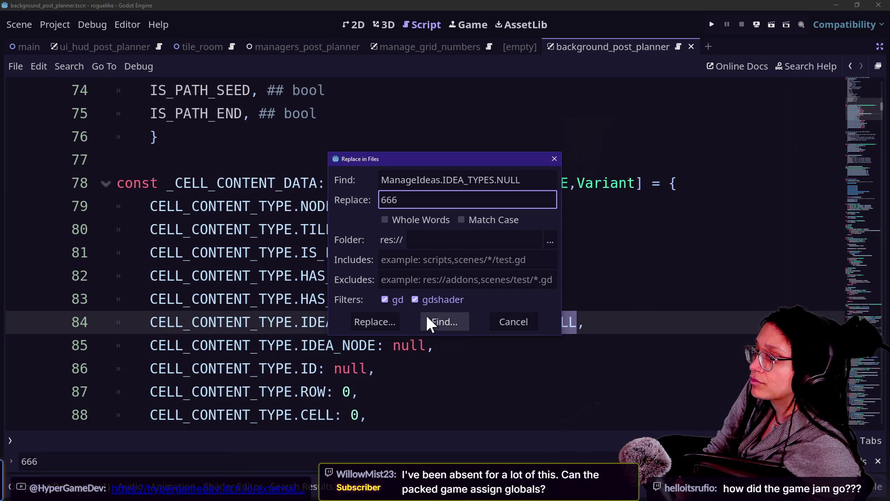
{"action": "left_click", "coordinate": [392, 321]}
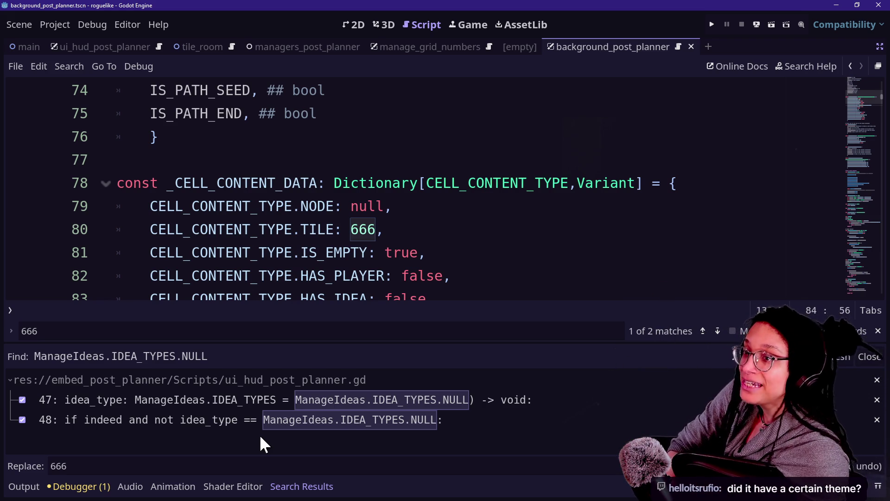
{"action": "key", "text": "alt+Tab"}
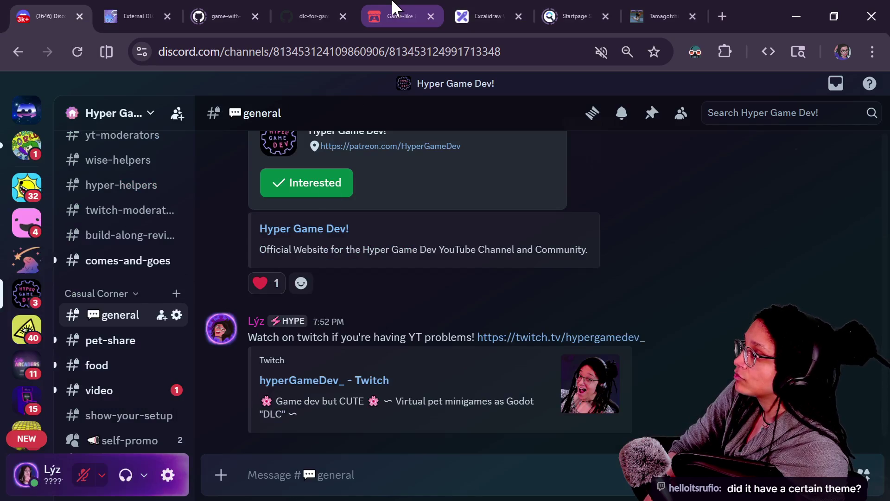
- From the Game-like Jam page, open the earlier Rogue-likes jam page and browse its winning entries
{"action": "left_click", "coordinate": [394, 16]}
{"action": "left_click", "coordinate": [329, 462]}
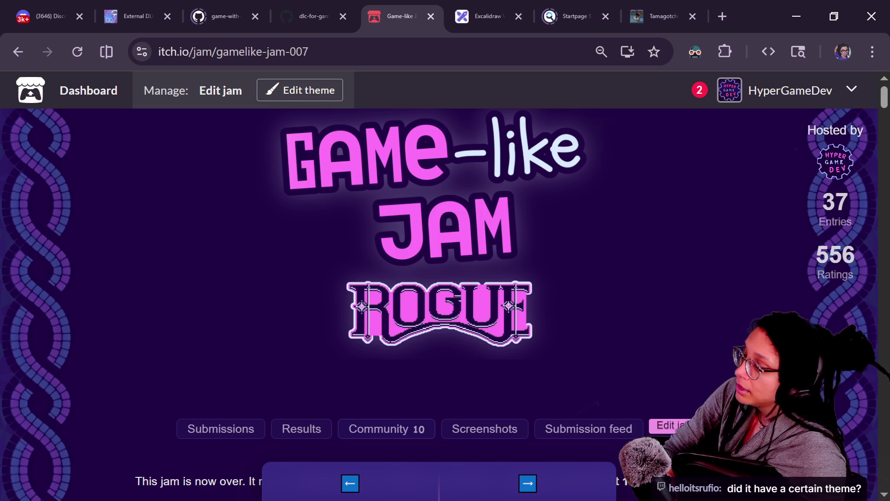
{"action": "scroll", "coordinate": [642, 320], "scroll_direction": "down", "scroll_amount": 3}
{"action": "scroll", "coordinate": [642, 320], "scroll_direction": "down", "scroll_amount": 9}
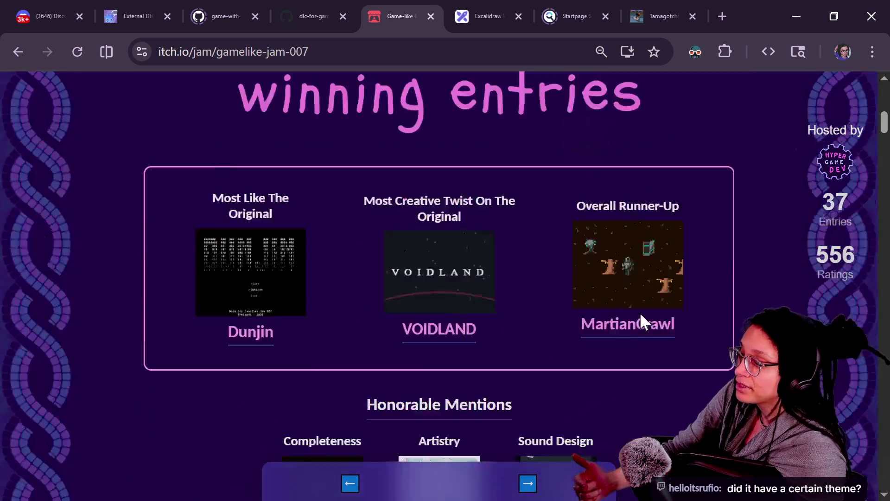
{"action": "scroll", "coordinate": [642, 320], "scroll_direction": "up", "scroll_amount": 5}
{"action": "scroll", "coordinate": [642, 320], "scroll_direction": "down", "scroll_amount": 2}
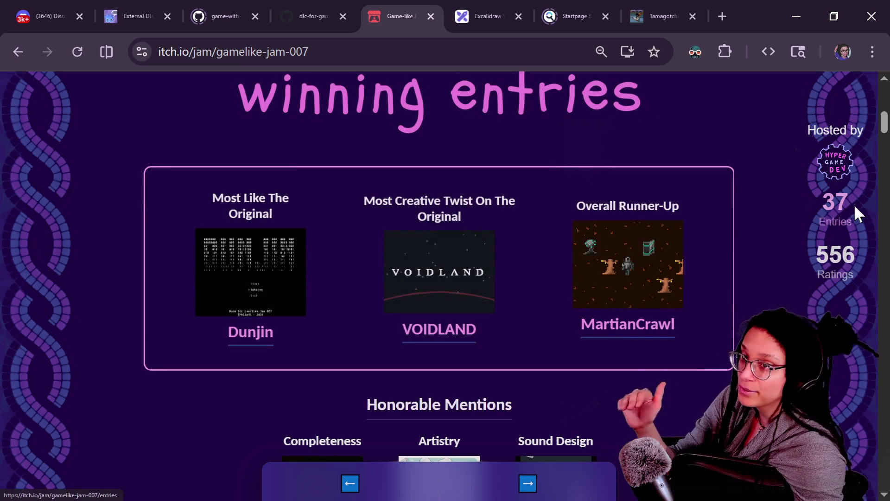
- Zoom the jam page out, scroll to the Theme game URL section and open JSRogue in a new tab
{"action": "key", "text": "ctrl+minus"}
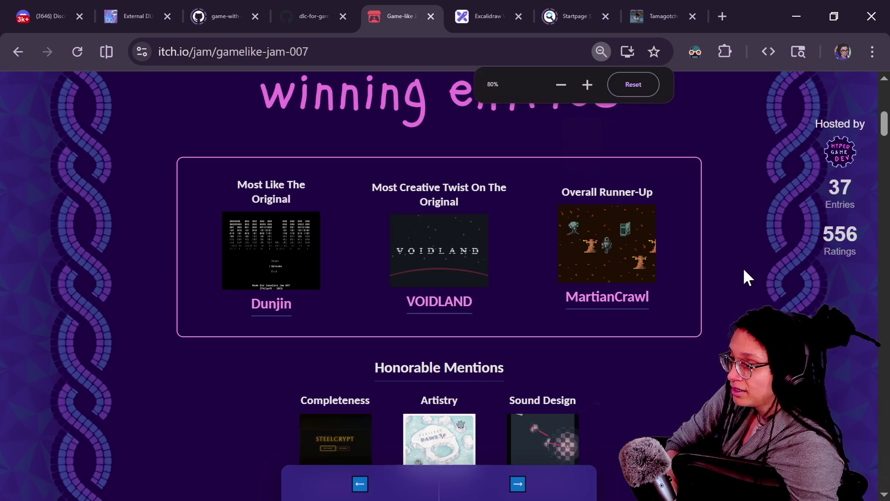
{"action": "scroll", "coordinate": [666, 316], "scroll_direction": "down", "scroll_amount": 3}
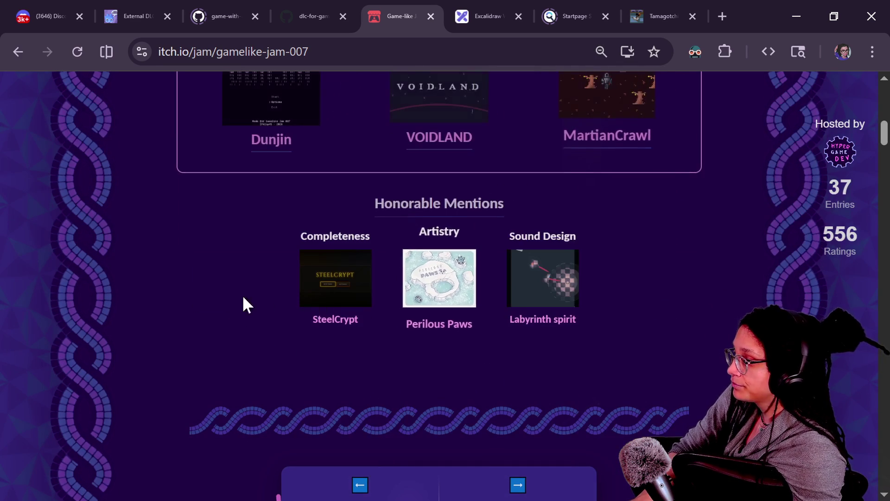
{"action": "scroll", "coordinate": [519, 306], "scroll_direction": "down", "scroll_amount": 10}
{"action": "scroll", "coordinate": [518, 307], "scroll_direction": "down", "scroll_amount": 10}
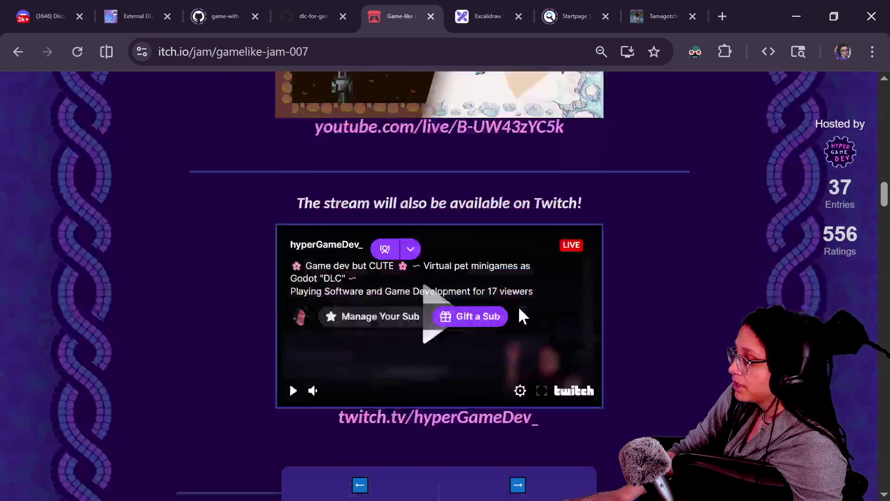
{"action": "scroll", "coordinate": [519, 308], "scroll_direction": "up", "scroll_amount": 4}
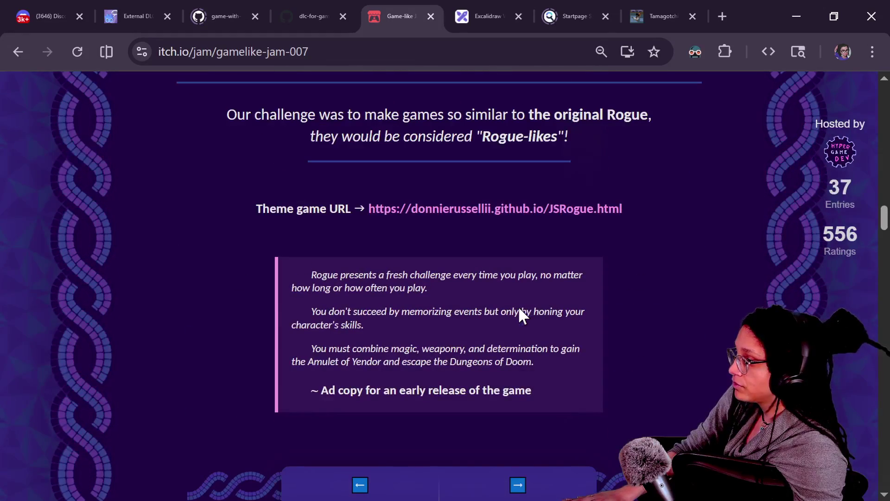
{"action": "left_click", "coordinate": [538, 209]}
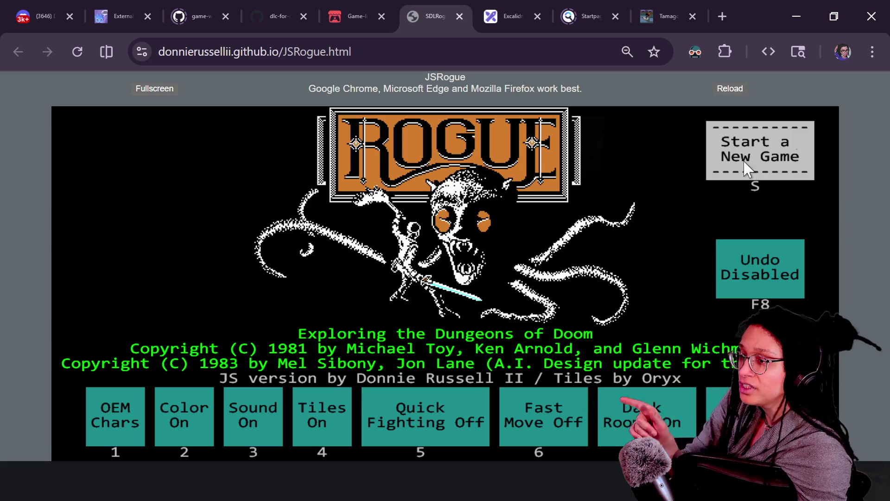
- Start a new JSRogue game with character name 'wojfnaw' and favourite fruit 'waf'
{"action": "left_click", "coordinate": [743, 163]}
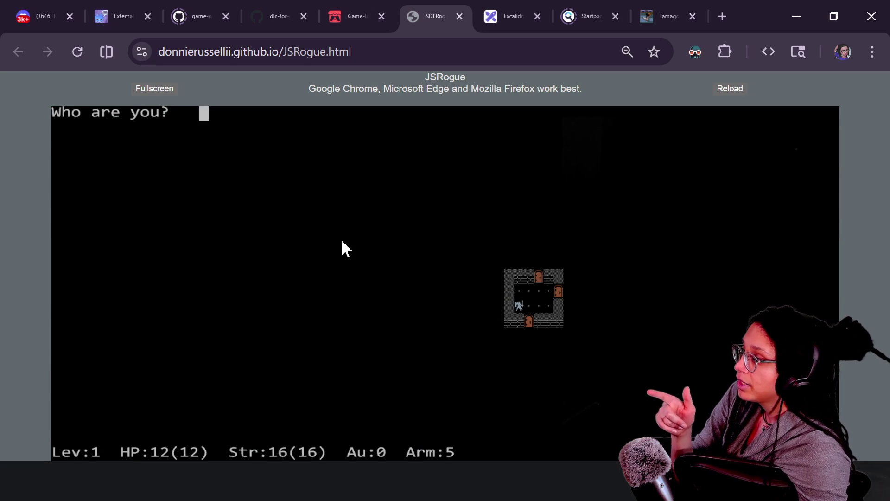
{"action": "type", "text": "wojfnaw"}
{"action": "key", "text": "Return"}
{"action": "type", "text": "waf"}
{"action": "key", "text": "Return"}
- Walk through three rooms, picking up 4 gold and defeating the kestrel
{"action": "key", "text": "l"}
{"action": "key", "text": "u"}
{"action": "key", "text": "h"}
{"action": "key", "text": "h"}
{"action": "key", "text": "h"}
{"action": "key", "text": "k"}
{"action": "key", "text": "k"}
{"action": "key", "text": "k"}
{"action": "key", "text": "y"}
{"action": "key", "text": "h"}
{"action": "key", "text": "h"}
{"action": "key", "text": "h"}
{"action": "key", "text": "h"}
{"action": "key", "text": "h"}
{"action": "key", "text": "y"}
{"action": "key", "text": "h"}
{"action": "key", "text": "h"}
{"action": "key", "text": "h"}
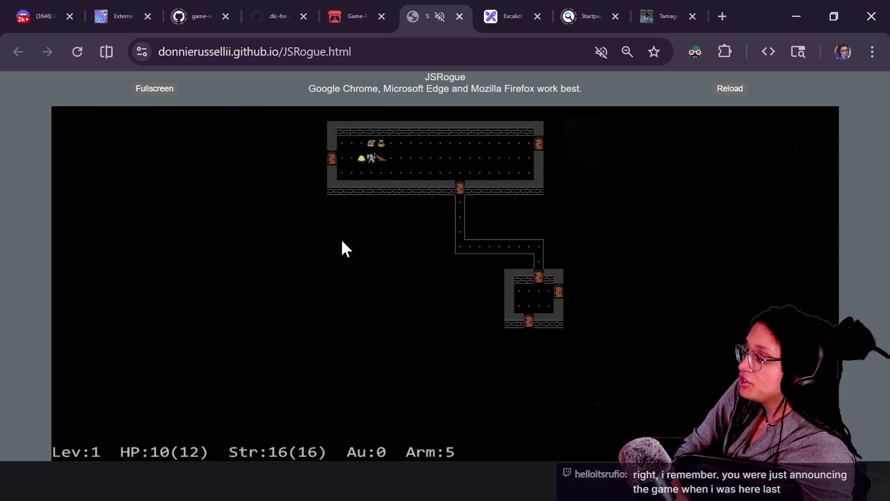
{"action": "key", "text": "h"}
{"action": "key", "text": "h"}
{"action": "key", "text": "h"}
{"action": "key", "text": "h"}
{"action": "key", "text": "h"}
{"action": "key", "text": "k"}
{"action": "key", "text": "j"}
{"action": "key", "text": "h"}
{"action": "key", "text": "h"}
{"action": "key", "text": "h"}
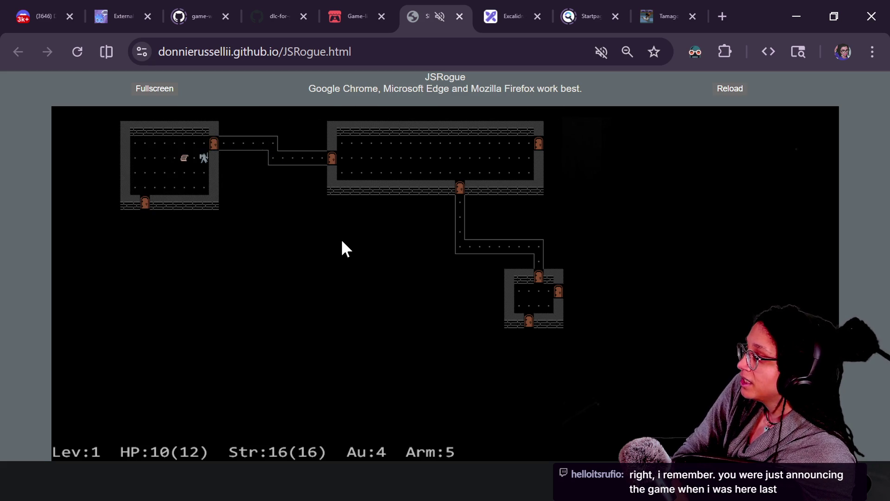
- In a new tab, go to the roguelike-wip page via 'rogu', run the game, and reach the platform picker
{"action": "left_click", "coordinate": [722, 17]}
{"action": "type", "text": "rogu"}
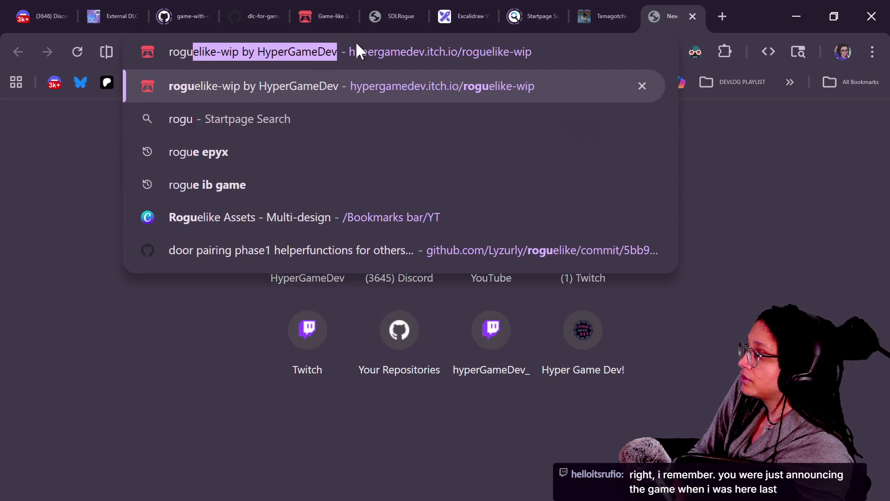
{"action": "key", "text": "Return"}
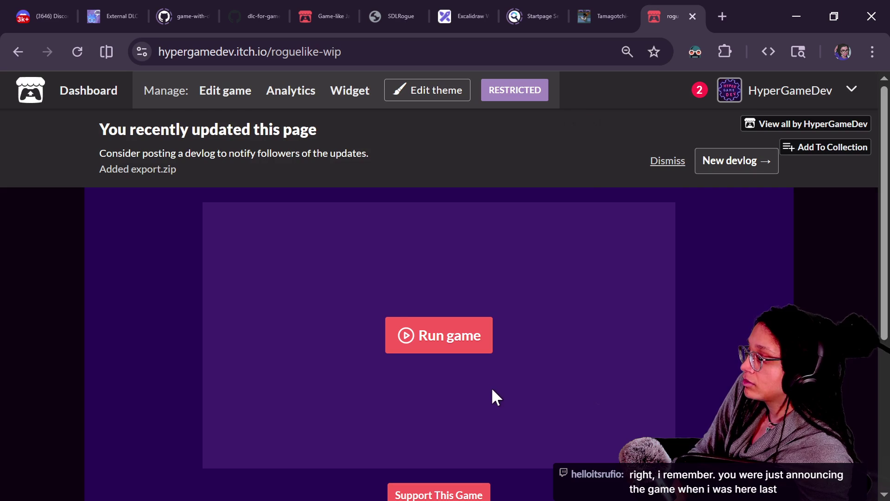
{"action": "left_click", "coordinate": [480, 347]}
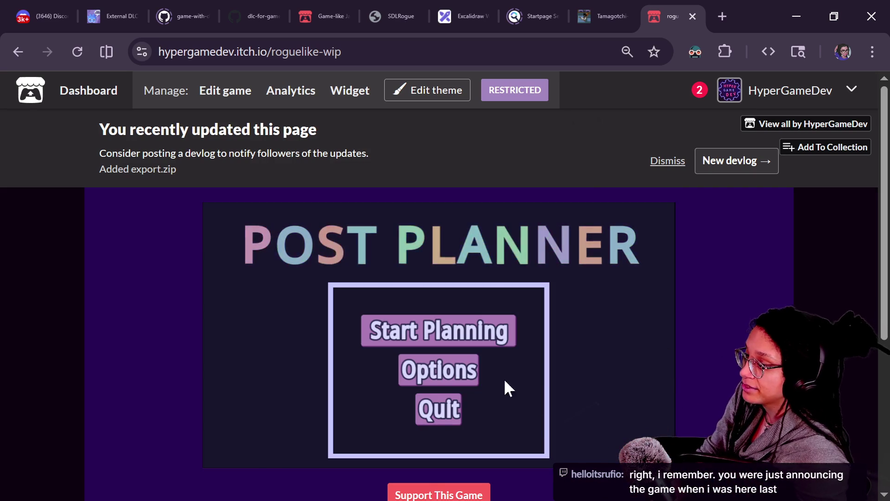
{"action": "left_click", "coordinate": [506, 332]}
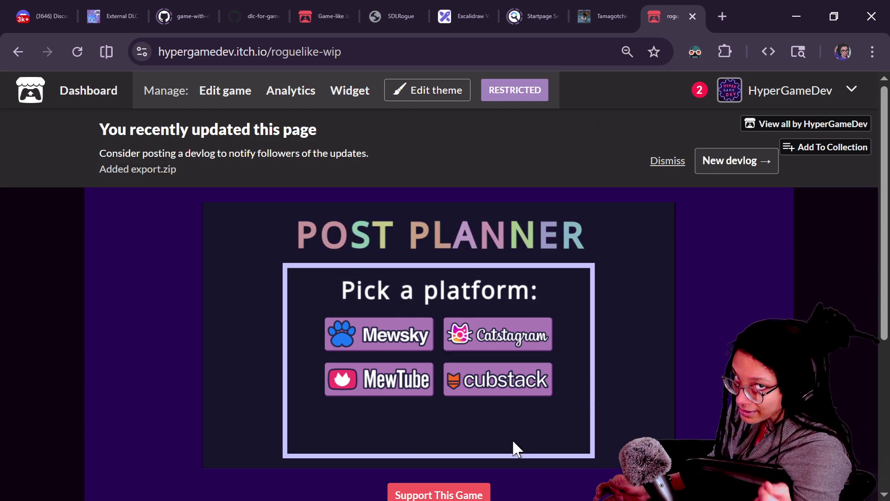
{"action": "mouse_move", "coordinate": [376, 370]}
{"action": "mouse_move", "coordinate": [393, 348]}
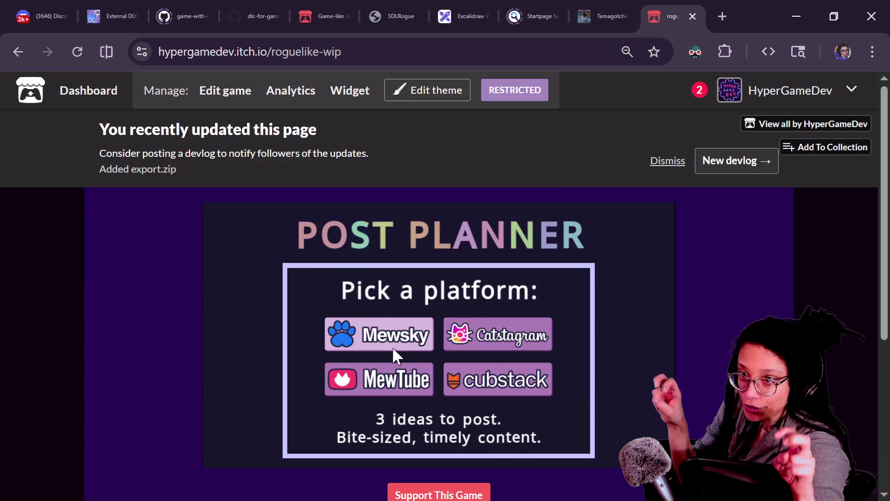
- Choose Mewsky as the posting platform and walk the character out along the corridor
{"action": "left_click", "coordinate": [365, 342]}
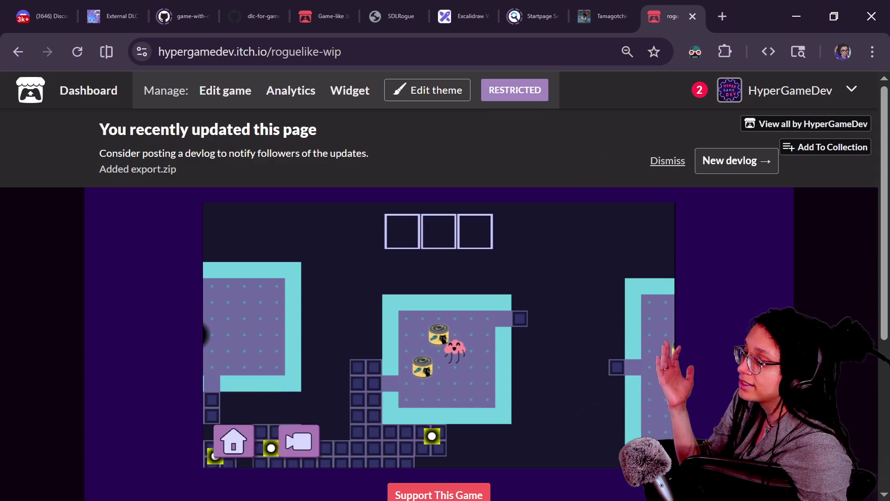
{"action": "key", "text": "Right"}
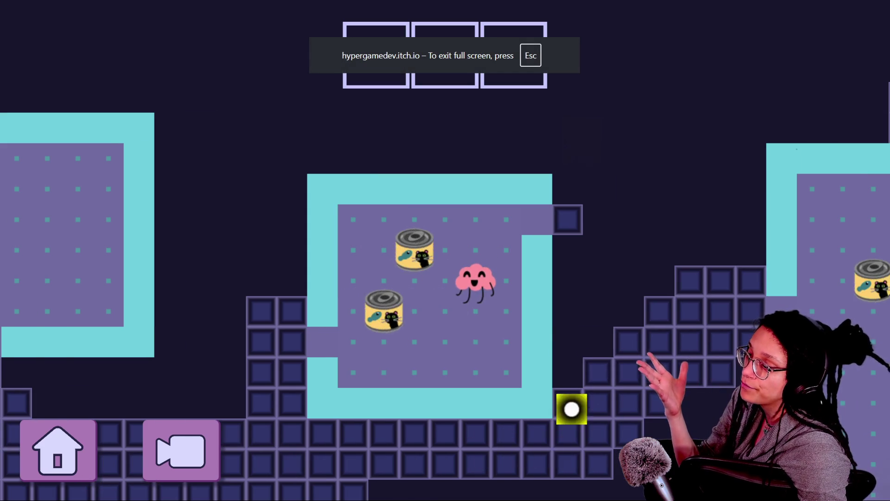
{"action": "key", "text": "Up"}
{"action": "key", "text": "Up"}
{"action": "key", "text": "Right"}
{"action": "key", "text": "Right"}
{"action": "key", "text": "Right"}
{"action": "key", "text": "Down"}
{"action": "key", "text": "Down"}
{"action": "key", "text": "Down"}
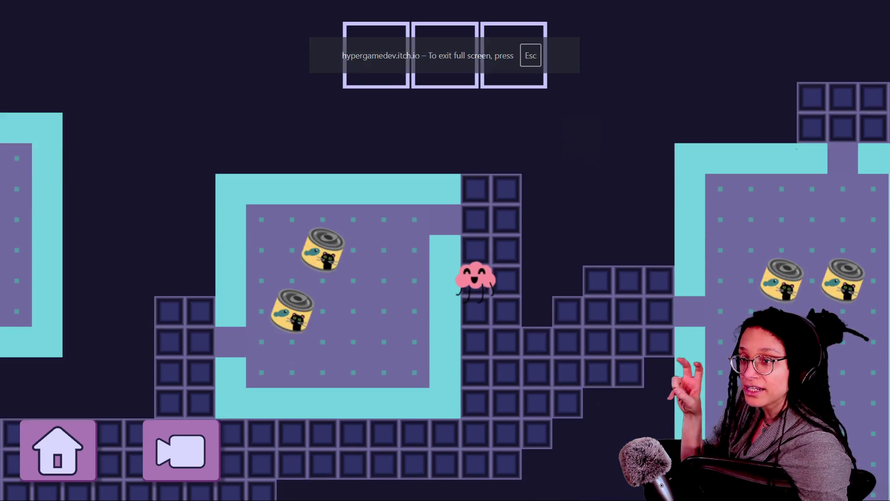
{"action": "key", "text": "Down"}
{"action": "key", "text": "Down"}
{"action": "key", "text": "Left"}
{"action": "key", "text": "Left"}
{"action": "key", "text": "Left"}
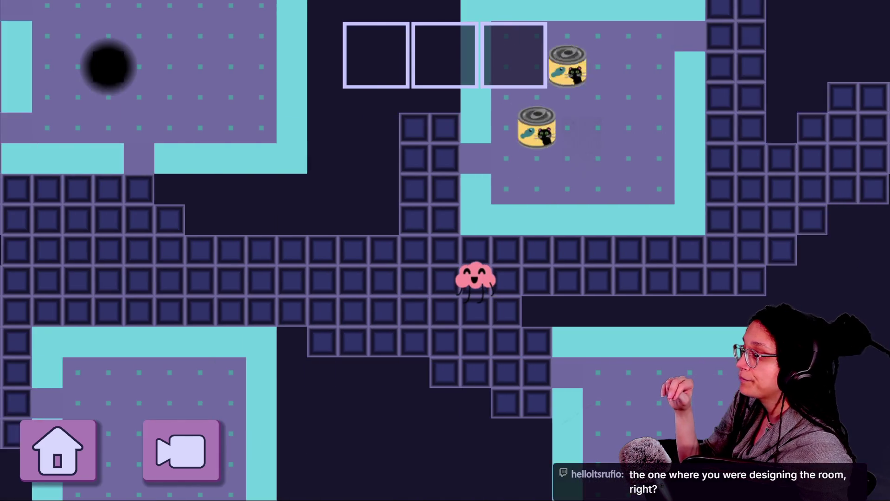
{"action": "key", "text": "Left"}
{"action": "key", "text": "Left"}
{"action": "key", "text": "Left"}
{"action": "key", "text": "Up"}
{"action": "key", "text": "Left"}
{"action": "key", "text": "Left"}
{"action": "key", "text": "Left"}
- With the whole map in view, steer the character around the corridor to the cans room doorway
{"action": "left_click", "coordinate": [163, 474]}
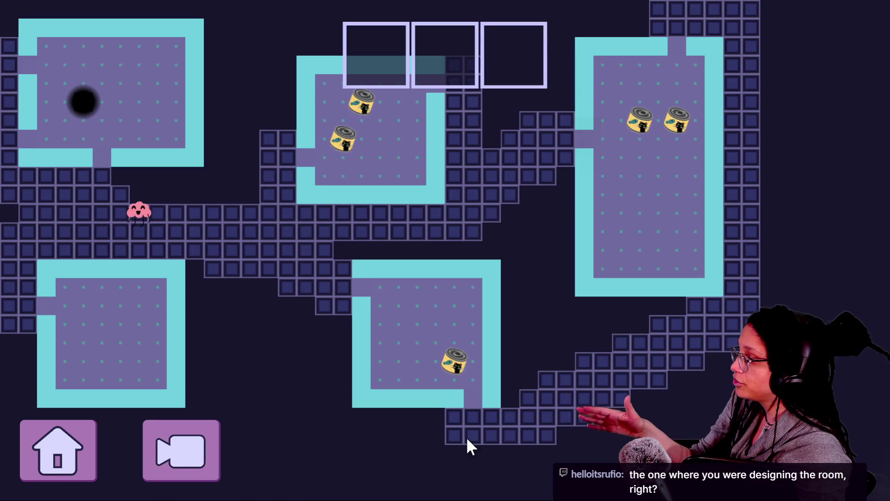
{"action": "key", "text": "Left"}
{"action": "key", "text": "Left"}
{"action": "key", "text": "Up"}
{"action": "key", "text": "Up"}
{"action": "key", "text": "Left"}
{"action": "key", "text": "Left"}
{"action": "key", "text": "Left"}
{"action": "key", "text": "Right"}
{"action": "key", "text": "Right"}
{"action": "key", "text": "Right"}
{"action": "key", "text": "Down"}
{"action": "key", "text": "Down"}
{"action": "key", "text": "Down"}
{"action": "key", "text": "Down"}
{"action": "key", "text": "Right"}
{"action": "key", "text": "Right"}
{"action": "key", "text": "Right"}
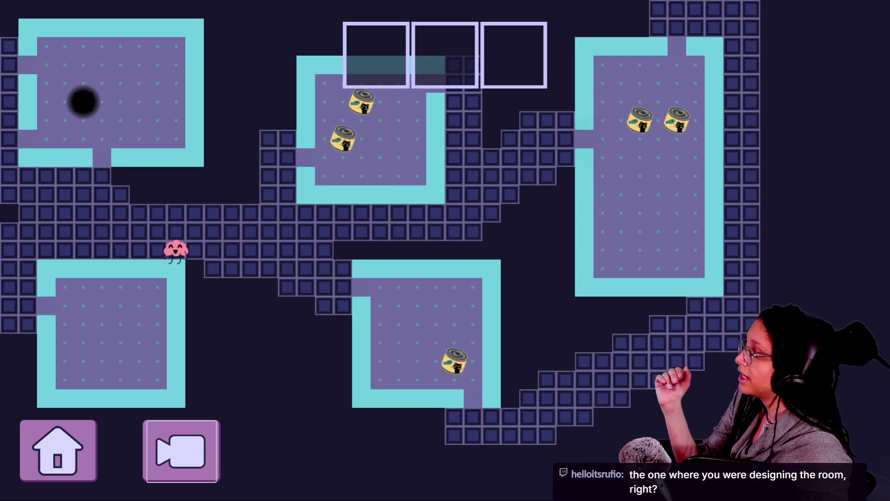
{"action": "key", "text": "Right"}
{"action": "key", "text": "Right"}
{"action": "key", "text": "Right"}
{"action": "key", "text": "Left"}
{"action": "key", "text": "Left"}
{"action": "key", "text": "Right"}
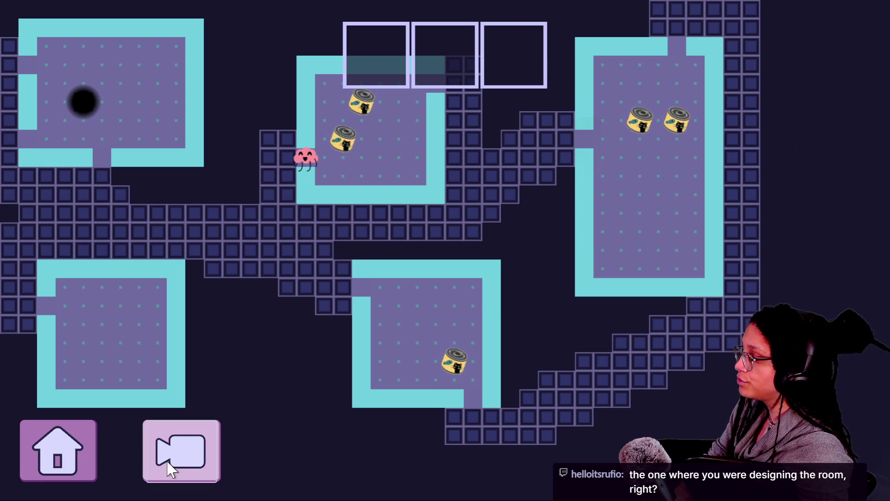
{"action": "left_click", "coordinate": [163, 454]}
- Enter the cans room and bring up the CATFOOD thought beside a can, dismissing it
{"action": "key", "text": "Right"}
{"action": "key", "text": "Right"}
{"action": "key", "text": "Right"}
{"action": "key", "text": "Up"}
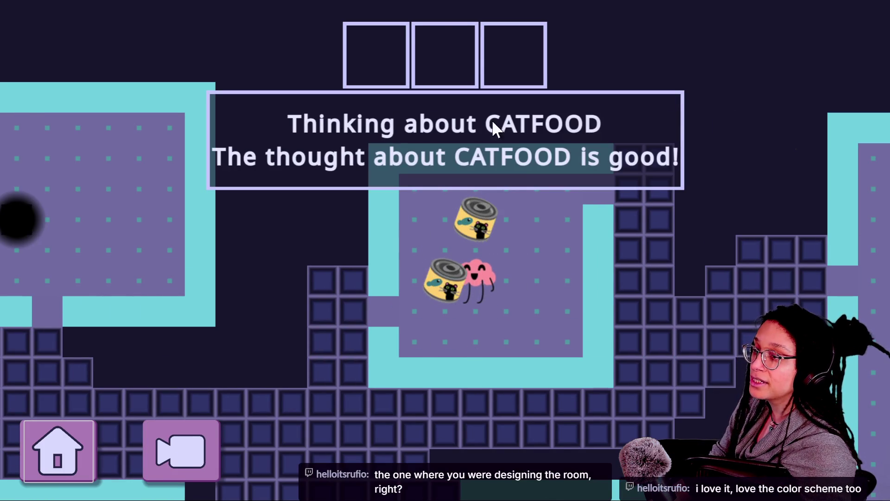
{"action": "left_click", "coordinate": [429, 162]}
{"action": "key", "text": "Left"}
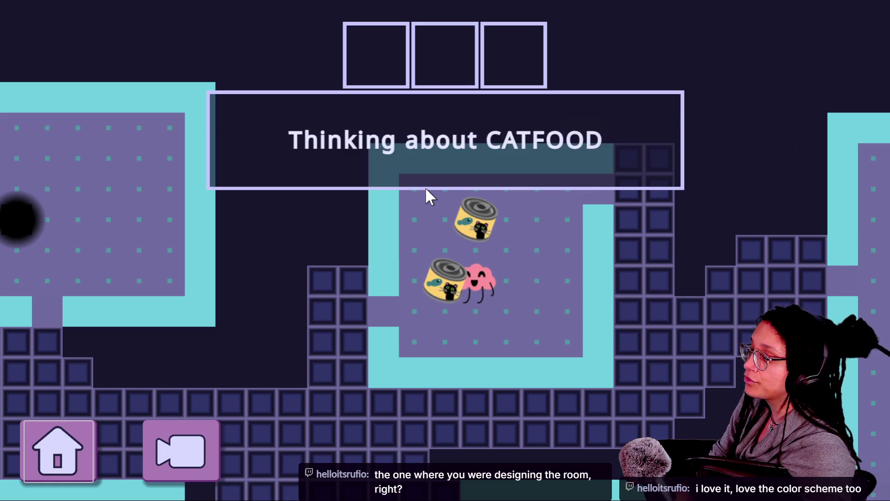
{"action": "left_click", "coordinate": [794, 231]}
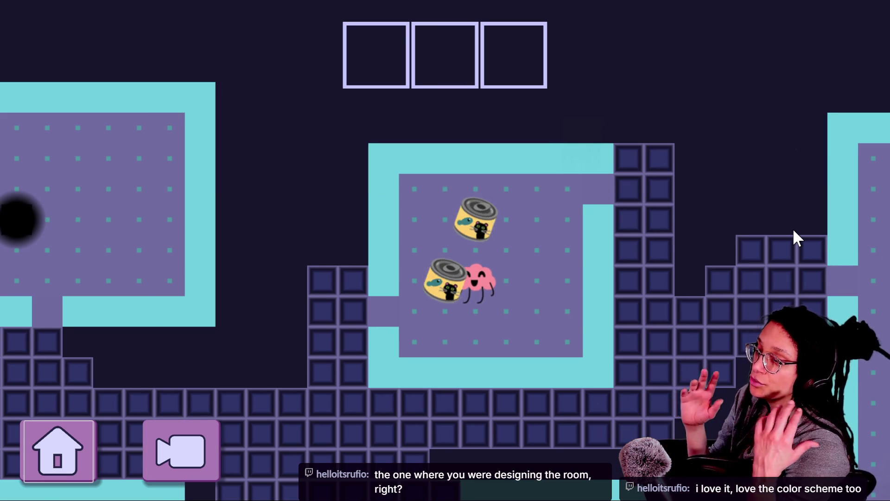
{"action": "key", "text": "Left"}
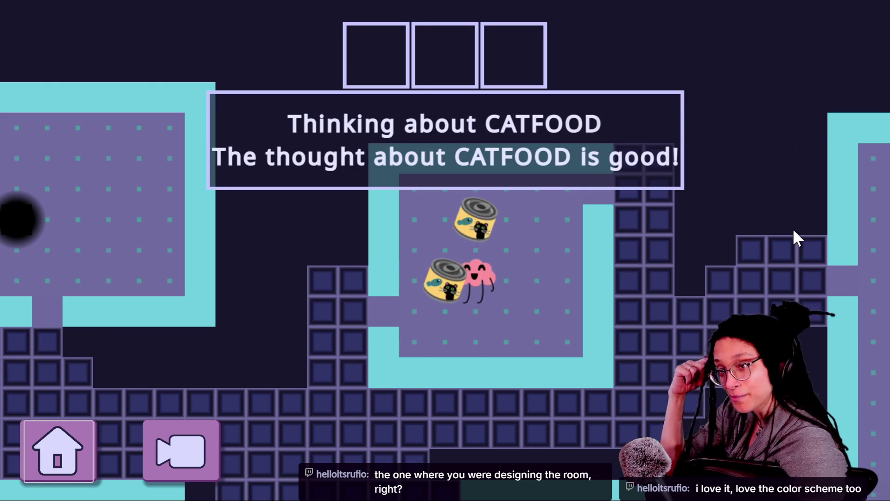
{"action": "key", "text": "Return"}
- Think about the upper can, then close the message and walk away from the cans
{"action": "key", "text": "Up"}
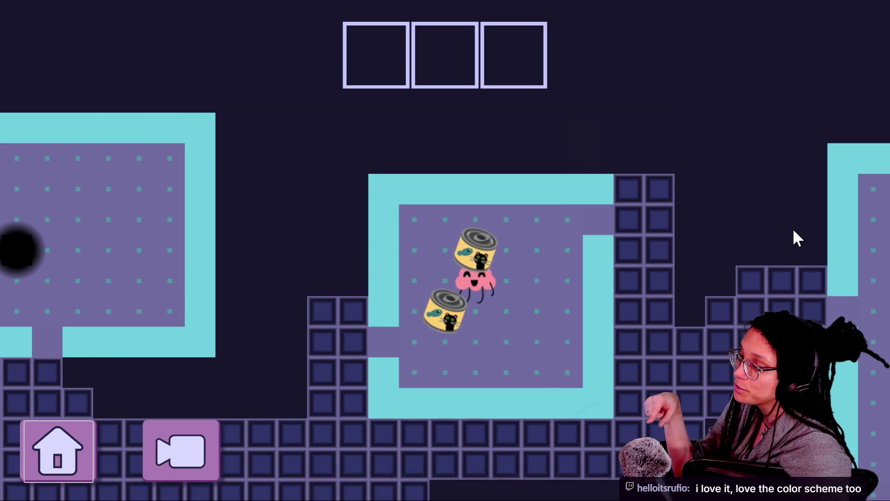
{"action": "key", "text": "Right"}
{"action": "key", "text": "Up"}
{"action": "key", "text": "Left"}
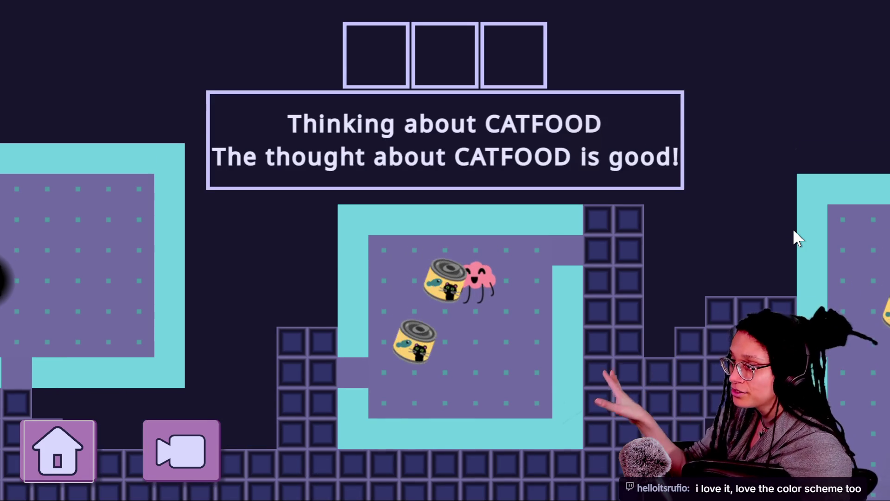
{"action": "key", "text": "Return"}
{"action": "key", "text": "Right"}
{"action": "key", "text": "Down"}
{"action": "key", "text": "Down"}
{"action": "key", "text": "Left"}
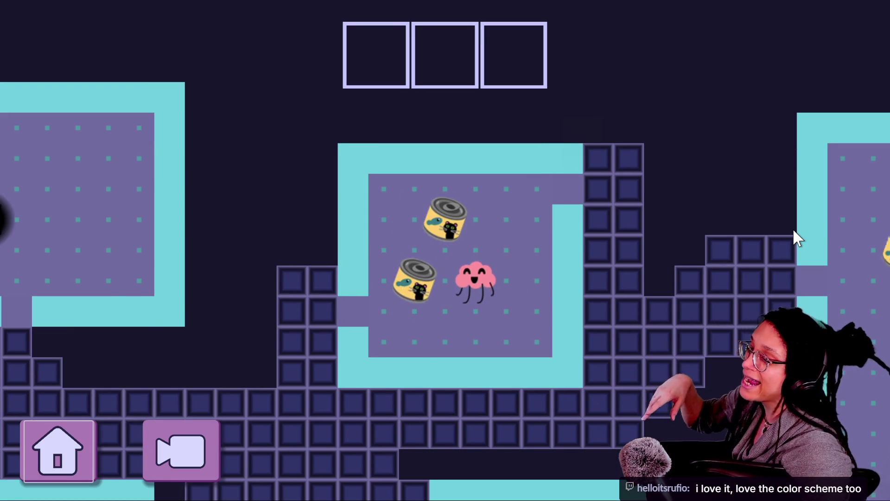
- Walk around the cans and out through the room's left doorway
{"action": "key", "text": "Right"}
{"action": "key", "text": "Up"}
{"action": "key", "text": "Up"}
{"action": "key", "text": "Left"}
{"action": "key", "text": "Up"}
{"action": "key", "text": "Left"}
{"action": "key", "text": "Left"}
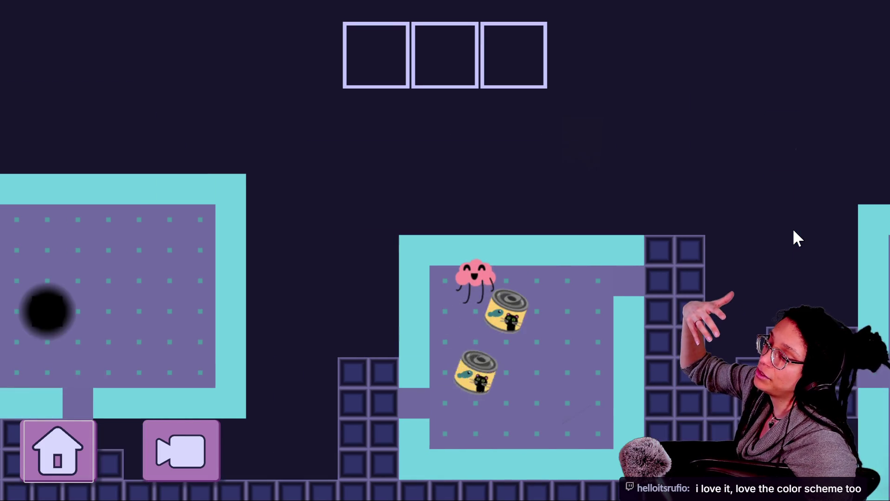
{"action": "key", "text": "Left"}
{"action": "key", "text": "Down"}
{"action": "key", "text": "Down"}
{"action": "key", "text": "Down"}
{"action": "key", "text": "Down"}
{"action": "key", "text": "Left"}
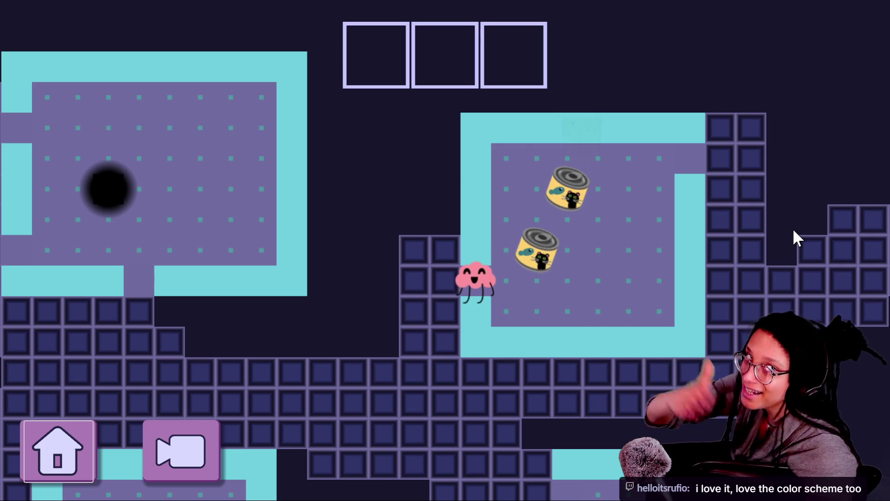
{"action": "key", "text": "Left"}
- Follow the corridor down and left, across the bridge, and into the next room
{"action": "key", "text": "Down"}
{"action": "key", "text": "Down"}
{"action": "key", "text": "Up"}
{"action": "key", "text": "Up"}
{"action": "key", "text": "Right"}
{"action": "key", "text": "Left"}
{"action": "key", "text": "Left"}
{"action": "key", "text": "Down"}
{"action": "key", "text": "Down"}
{"action": "key", "text": "Down"}
{"action": "key", "text": "Down"}
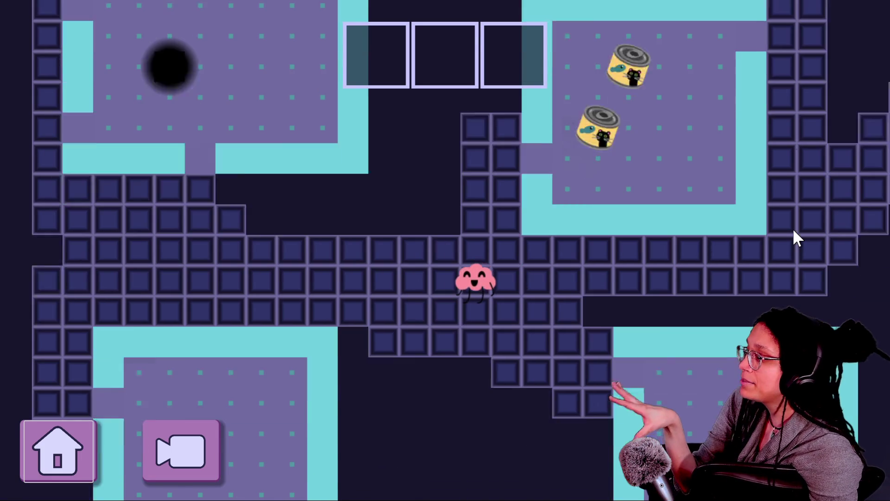
{"action": "key", "text": "Left"}
{"action": "key", "text": "Left"}
{"action": "key", "text": "Left"}
{"action": "key", "text": "Up"}
{"action": "key", "text": "Left"}
{"action": "key", "text": "Up"}
{"action": "key", "text": "Up"}
{"action": "key", "text": "Up"}
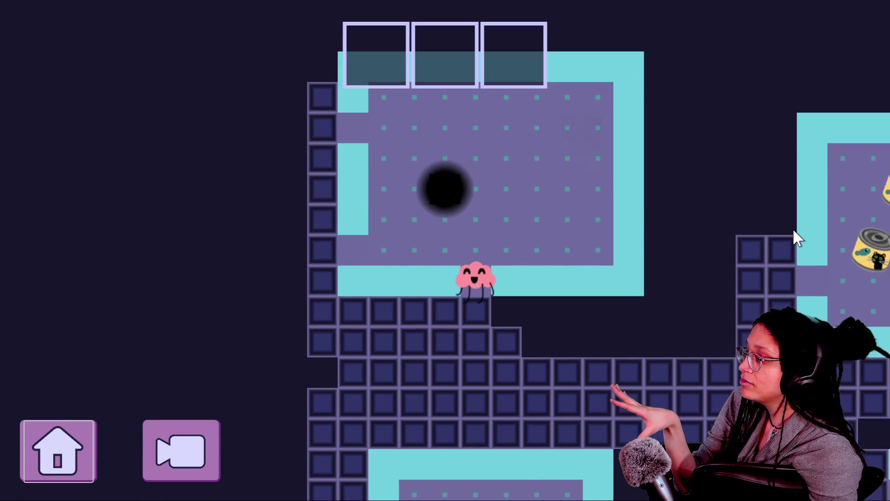
{"action": "key", "text": "Up"}
{"action": "key", "text": "c"}
- Pass beside the black hole and head down the stepped bridge to the right
{"action": "key", "text": "Down"}
{"action": "key", "text": "Up"}
{"action": "key", "text": "Left"}
{"action": "key", "text": "Up"}
{"action": "key", "text": "Up"}
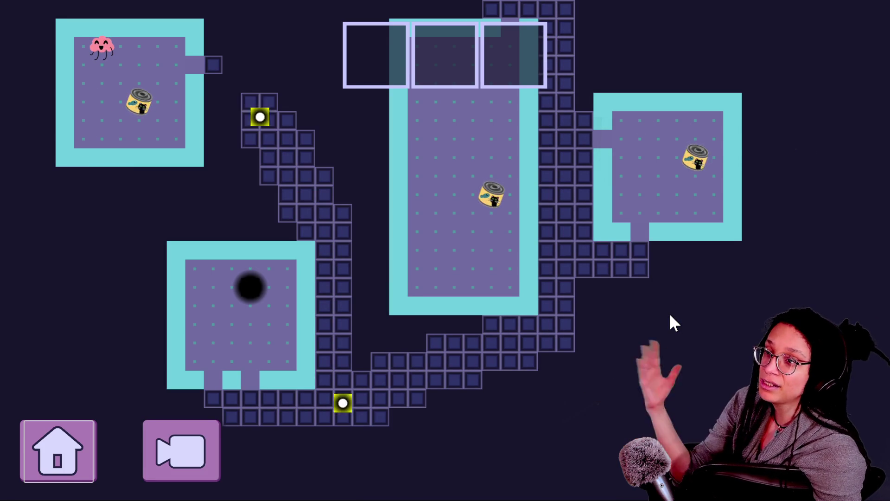
{"action": "key", "text": "Right"}
{"action": "key", "text": "Right"}
{"action": "key", "text": "Right"}
{"action": "key", "text": "Down"}
{"action": "key", "text": "Right"}
{"action": "key", "text": "Right"}
{"action": "key", "text": "Right"}
{"action": "key", "text": "Right"}
{"action": "key", "text": "Down"}
{"action": "key", "text": "Down"}
{"action": "key", "text": "Right"}
{"action": "key", "text": "Down"}
{"action": "key", "text": "Down"}
{"action": "key", "text": "Right"}
{"action": "key", "text": "Right"}
{"action": "key", "text": "Down"}
- Go along the bottom row into the hole room and drop to the next level
{"action": "key", "text": "Down"}
{"action": "key", "text": "Right"}
{"action": "key", "text": "Down"}
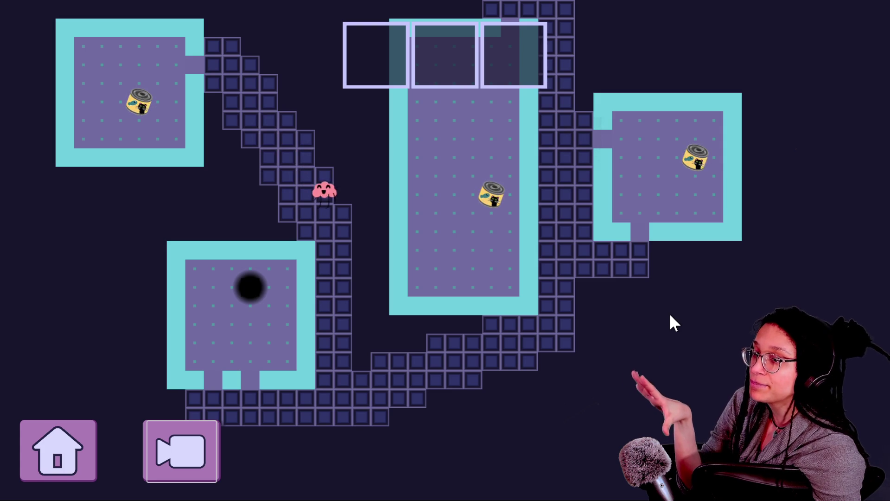
{"action": "key", "text": "Down"}
{"action": "key", "text": "Down"}
{"action": "key", "text": "Down"}
{"action": "key", "text": "Right"}
{"action": "key", "text": "Down"}
{"action": "key", "text": "Down"}
{"action": "key", "text": "Down"}
{"action": "key", "text": "Down"}
{"action": "key", "text": "Left"}
{"action": "key", "text": "Down"}
{"action": "key", "text": "Down"}
{"action": "key", "text": "Down"}
{"action": "key", "text": "Down"}
{"action": "key", "text": "Down"}
{"action": "key", "text": "Left"}
{"action": "key", "text": "Left"}
{"action": "key", "text": "Left"}
{"action": "key", "text": "Left"}
{"action": "key", "text": "Left"}
{"action": "key", "text": "Left"}
{"action": "key", "text": "Left"}
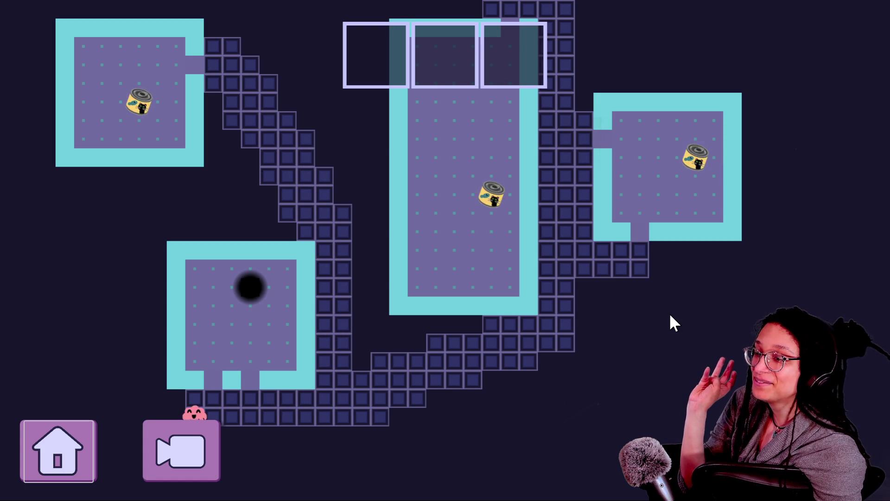
{"action": "key", "text": "Up"}
{"action": "key", "text": "Right"}
{"action": "key", "text": "Up"}
{"action": "key", "text": "Up"}
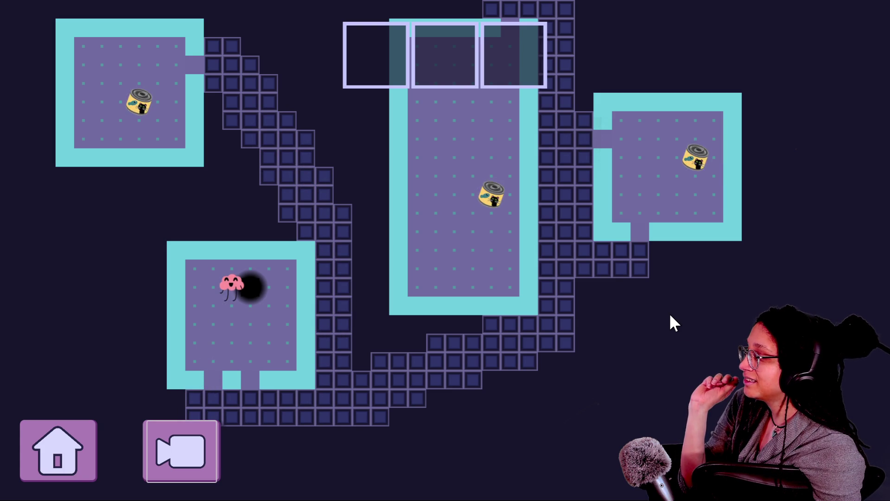
{"action": "key", "text": "Right"}
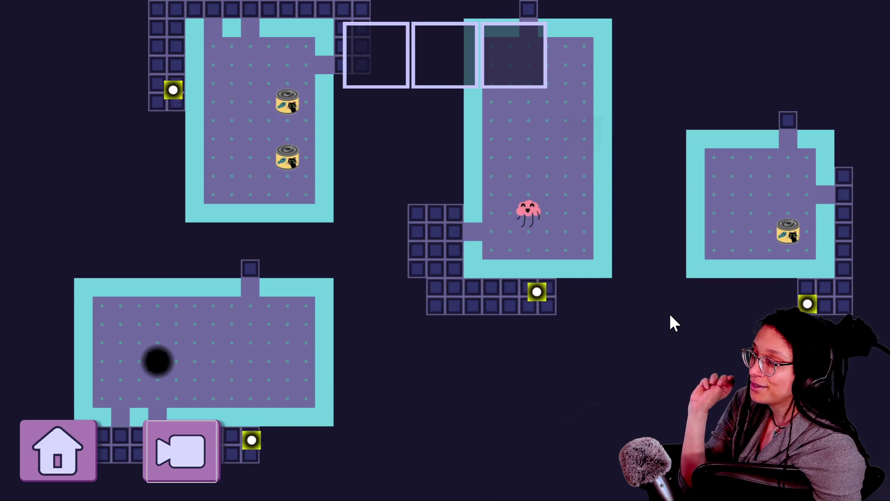
- On the new level, walk up, left and down into the black hole, then exit fullscreen
{"action": "key", "text": "Up"}
{"action": "key", "text": "Up"}
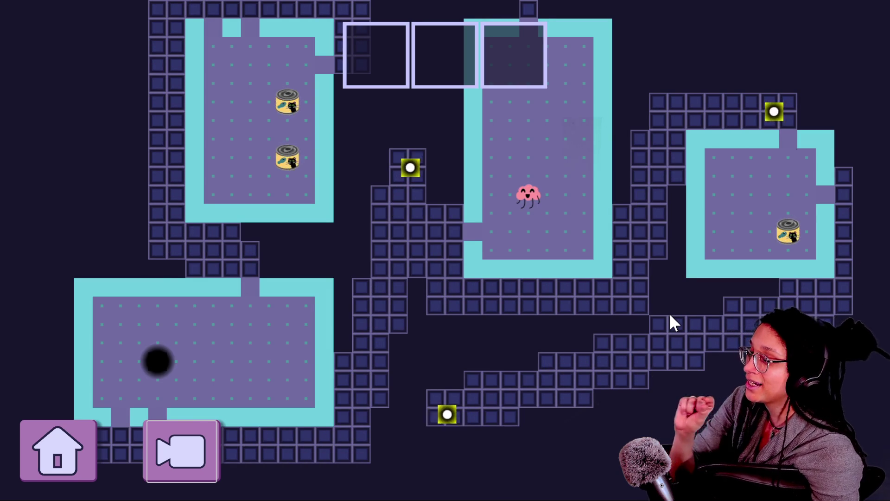
{"action": "key", "text": "Up"}
{"action": "key", "text": "Up"}
{"action": "key", "text": "Up"}
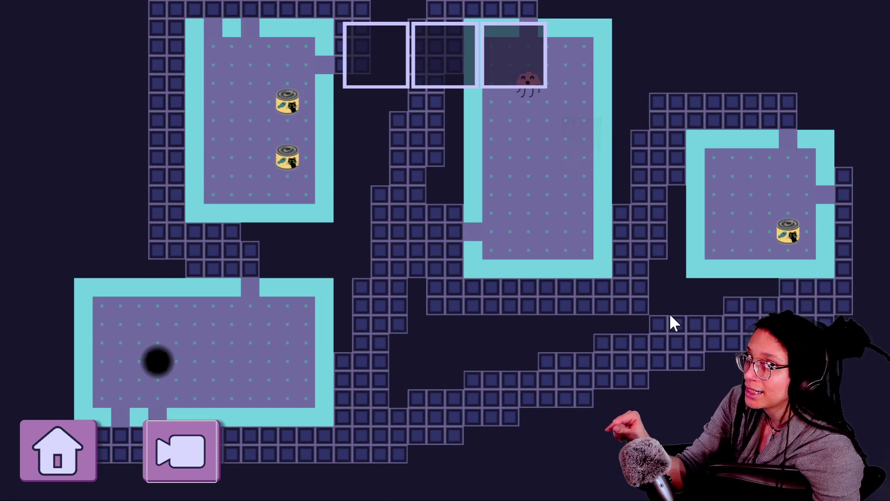
{"action": "key", "text": "Left"}
{"action": "key", "text": "Left"}
{"action": "key", "text": "Left"}
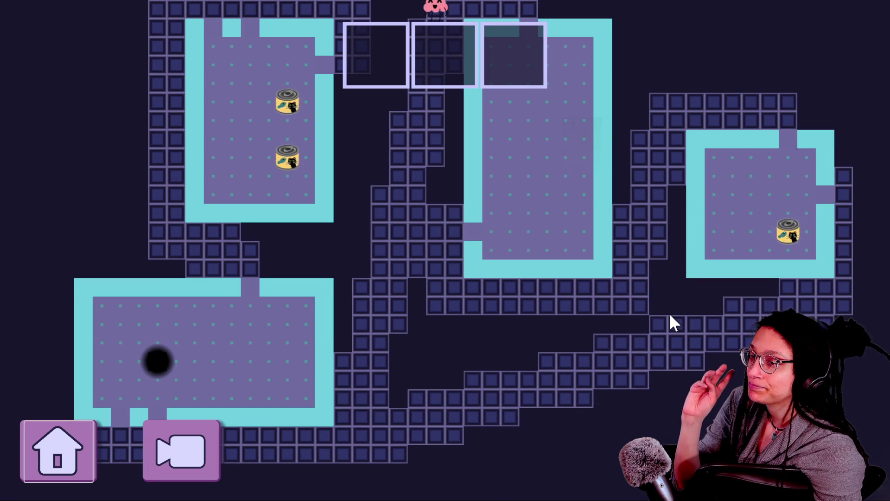
{"action": "key", "text": "Down"}
{"action": "key", "text": "Down"}
{"action": "key", "text": "Down"}
{"action": "key", "text": "Left"}
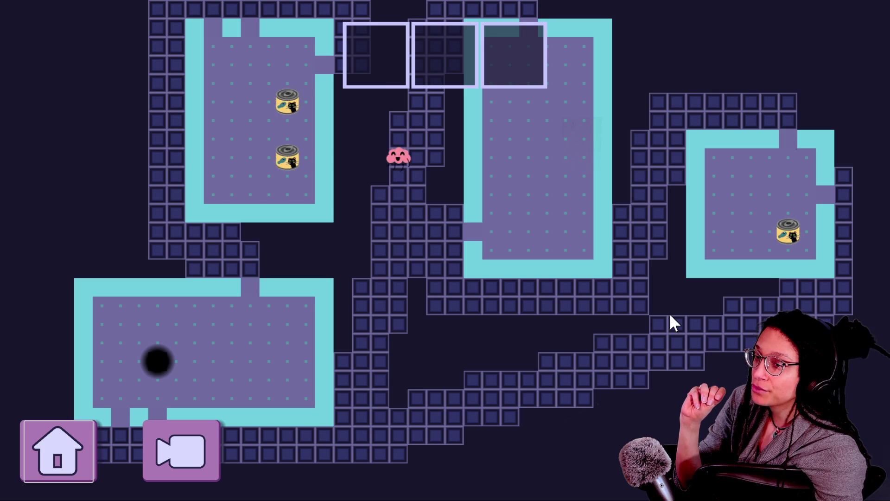
{"action": "key", "text": "Down"}
{"action": "key", "text": "Down"}
{"action": "key", "text": "Down"}
{"action": "key", "text": "Left"}
{"action": "key", "text": "Down"}
{"action": "key", "text": "Down"}
{"action": "key", "text": "Down"}
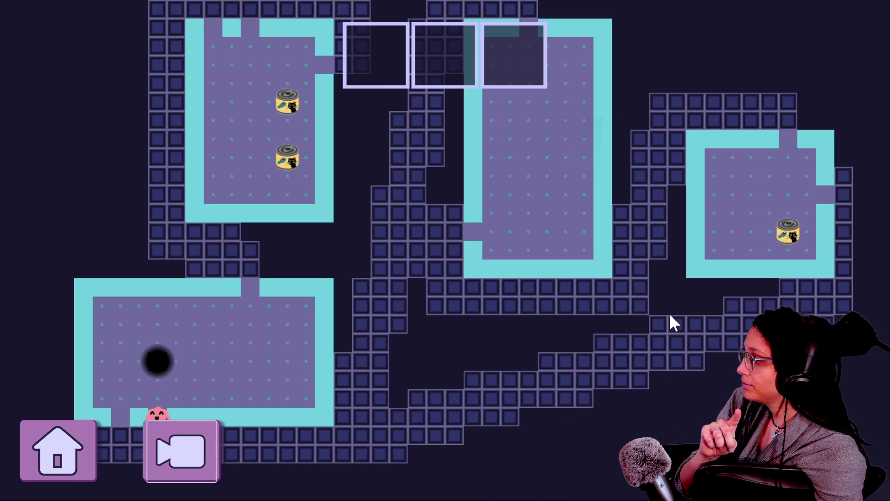
{"action": "key", "text": "Up"}
{"action": "key", "text": "Up"}
{"action": "key", "text": "Up"}
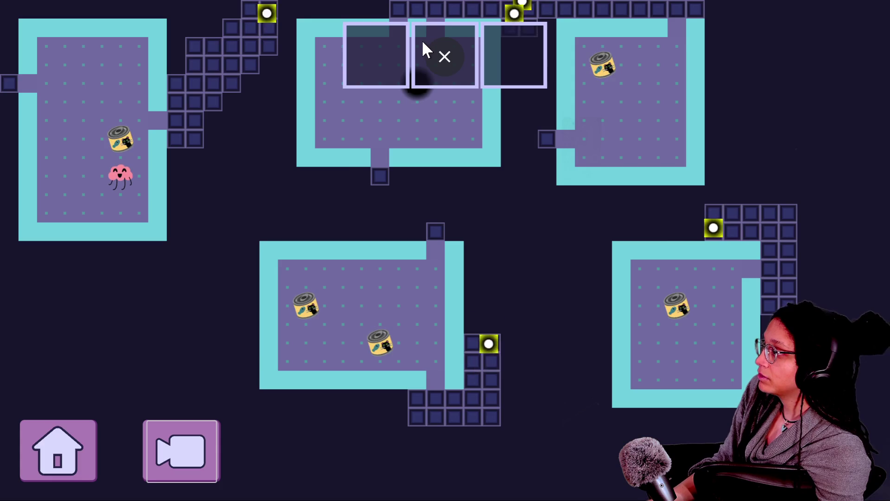
{"action": "left_click", "coordinate": [443, 55]}
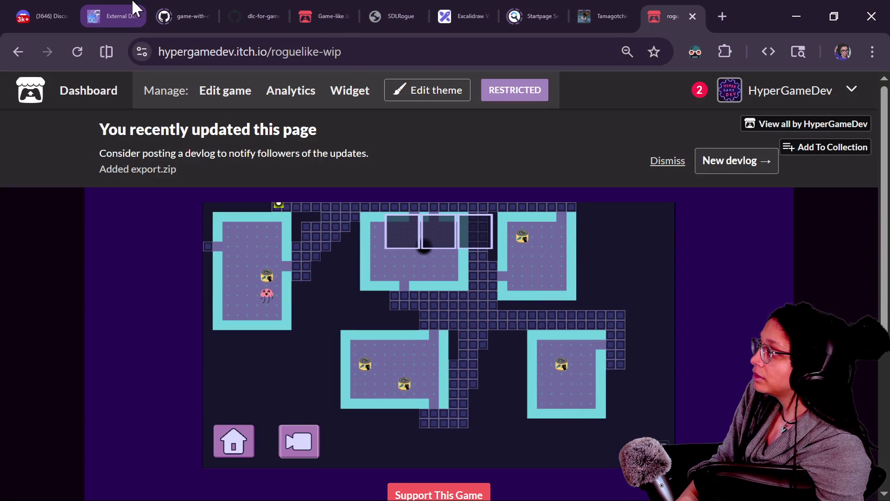
- Browse the open tabs to the tamagotchi-like-wip itch.io page, then run the cat-care project in Godot
{"action": "left_click", "coordinate": [135, 8]}
{"action": "left_click", "coordinate": [200, 6]}
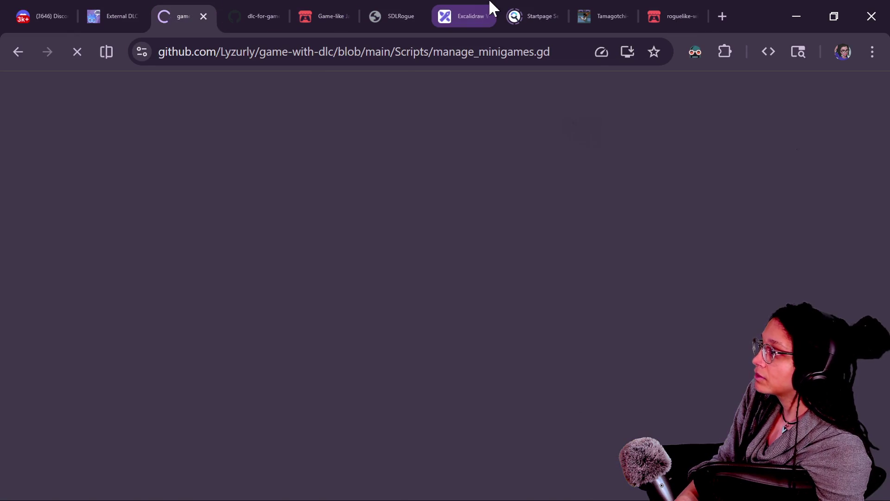
{"action": "left_click", "coordinate": [493, 7]}
{"action": "left_click", "coordinate": [594, 7]}
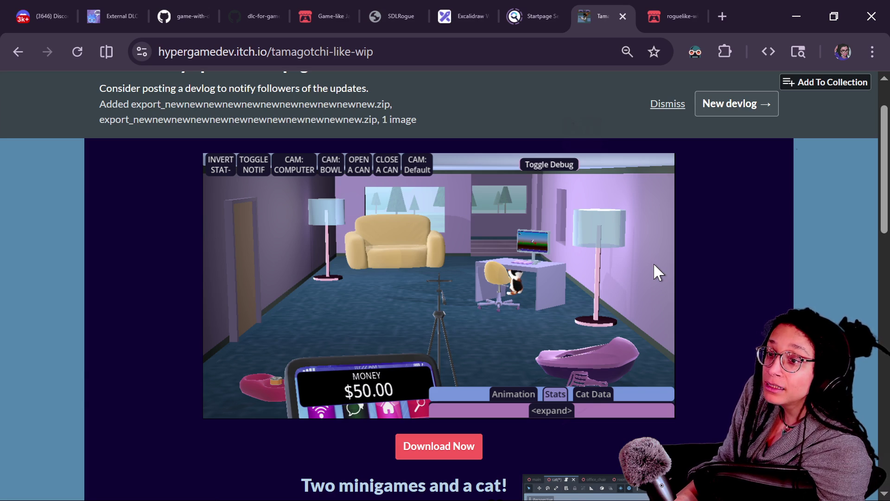
{"action": "key", "text": "alt+Tab"}
{"action": "left_click", "coordinate": [711, 23]}
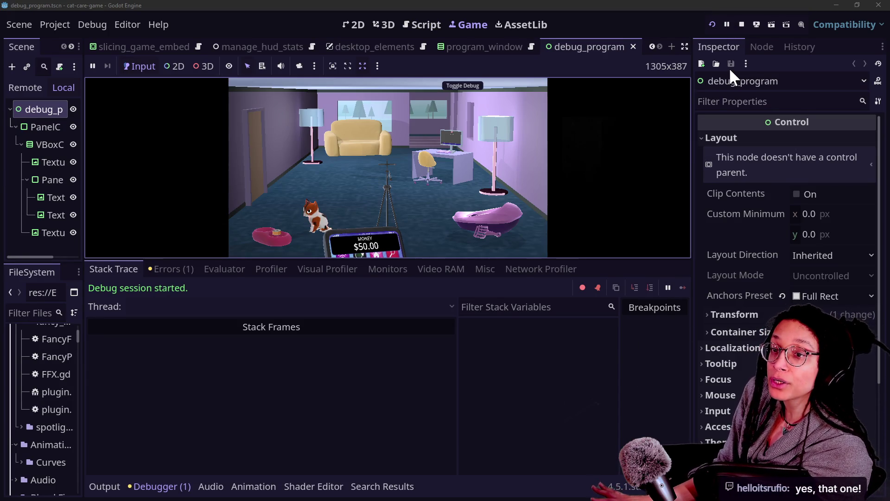
- Hide the docks and zoom into the in-game computer screen, then back out to the room
{"action": "left_click", "coordinate": [684, 46]}
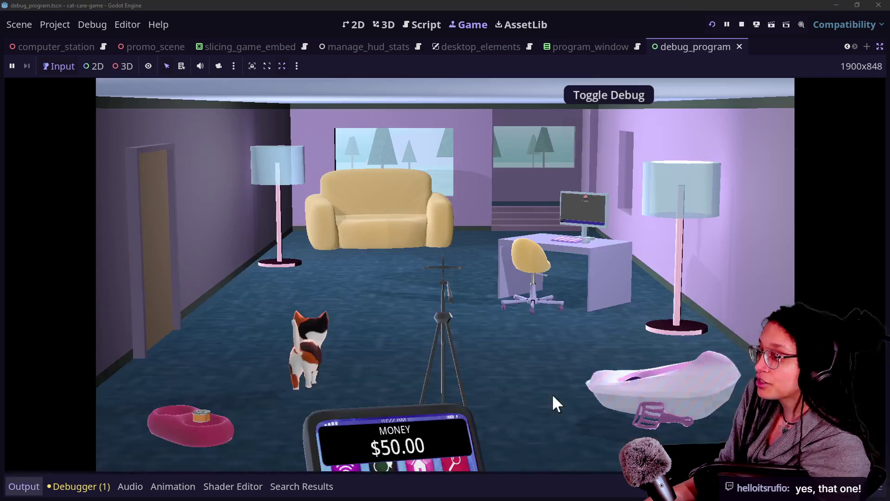
{"action": "left_click", "coordinate": [537, 269]}
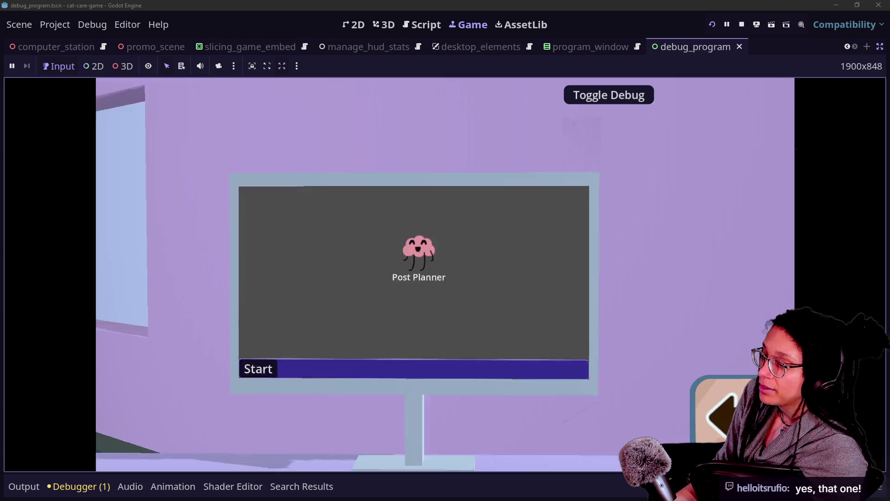
{"action": "left_click", "coordinate": [738, 369]}
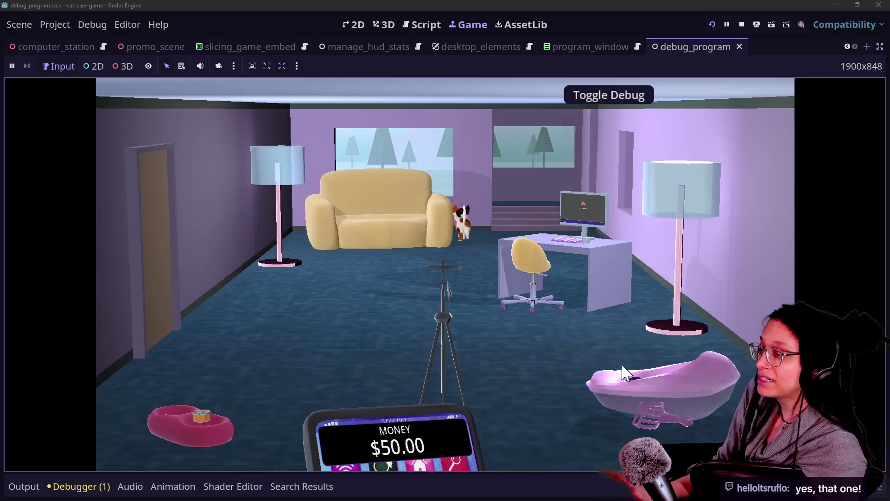
- Check the tripod and litter box close-ups, then view Post Planner on the computer
{"action": "left_click", "coordinate": [468, 341]}
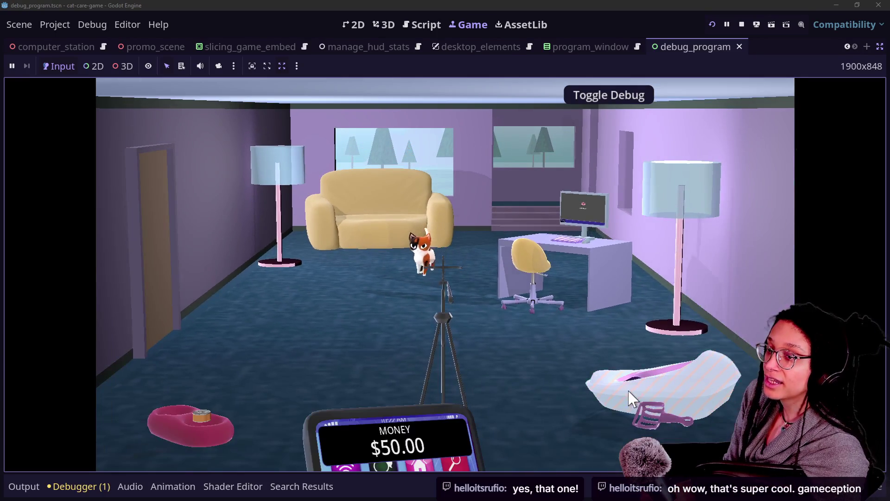
{"action": "left_click", "coordinate": [668, 372]}
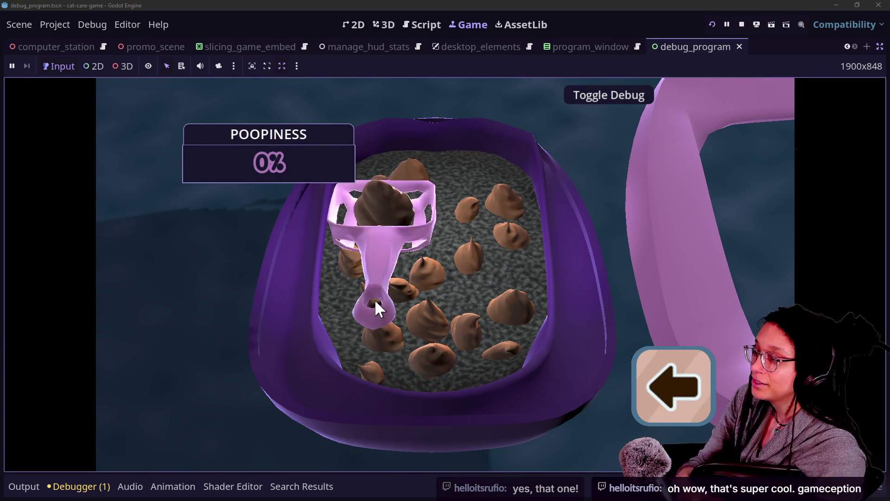
{"action": "left_click", "coordinate": [692, 405]}
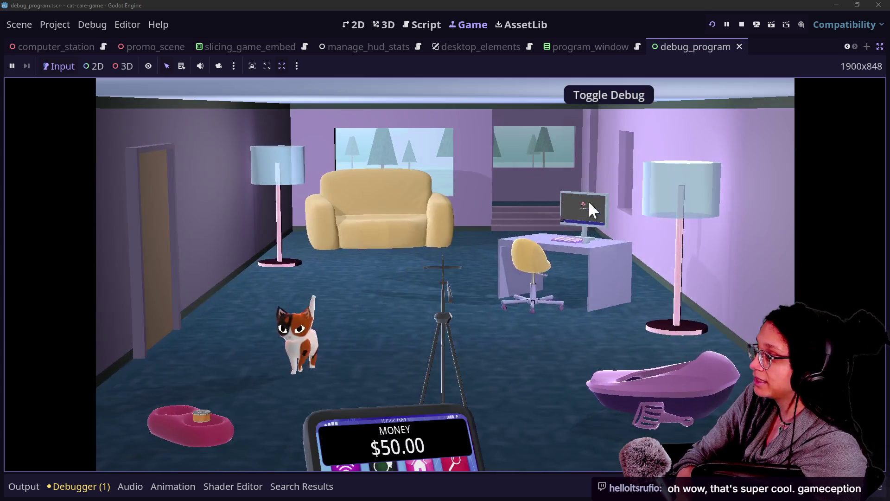
{"action": "left_click", "coordinate": [596, 187]}
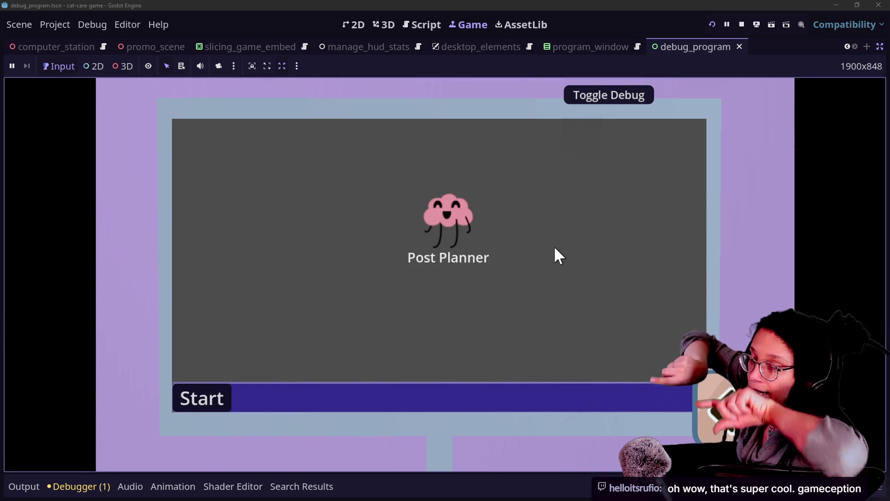
{"action": "key", "text": "Escape"}
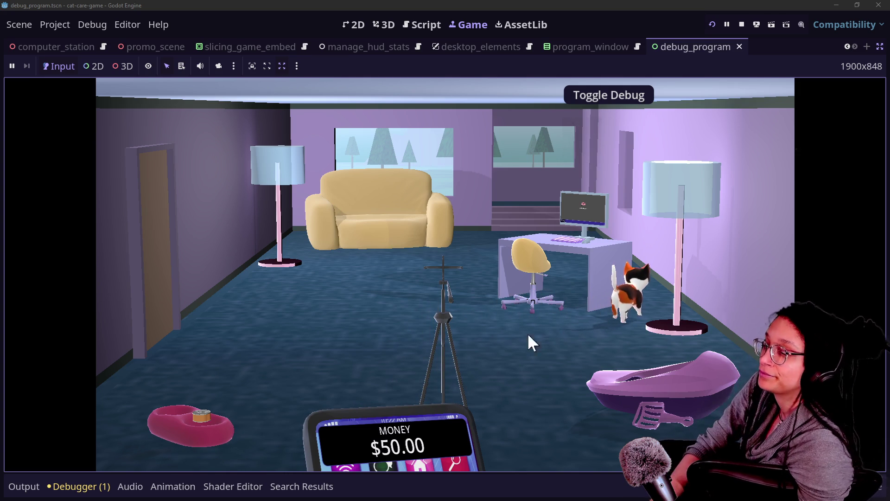
- Stop the running cat-care game
{"action": "left_click", "coordinate": [747, 18]}
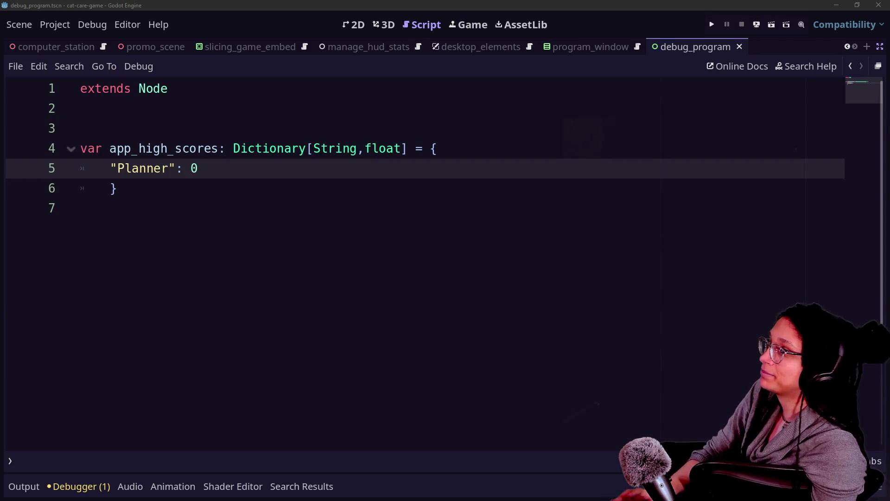
- Reload the itch.io game page in the browser, then return to the script's cell data lines
{"action": "left_click", "coordinate": [542, 183]}
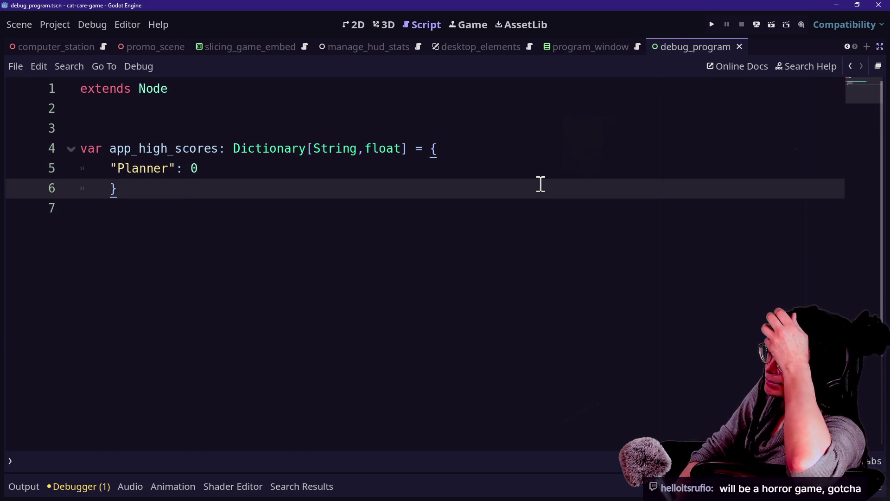
{"action": "key", "text": "alt+Tab"}
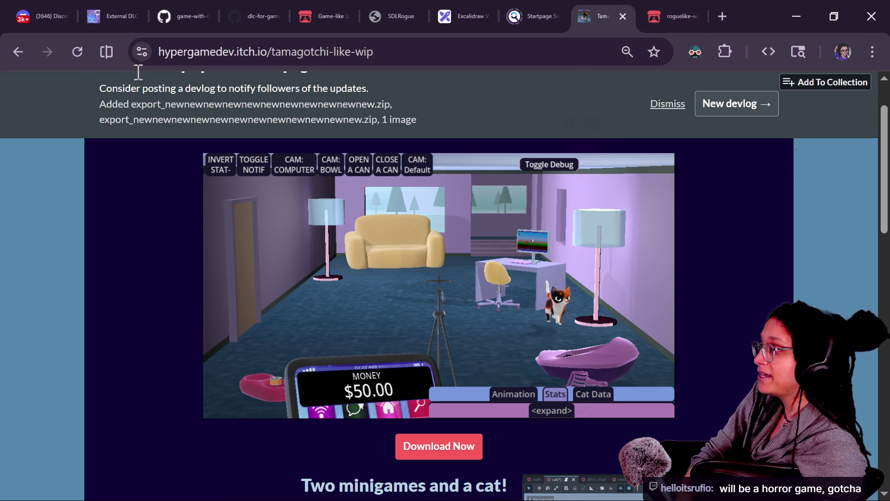
{"action": "left_click", "coordinate": [77, 51]}
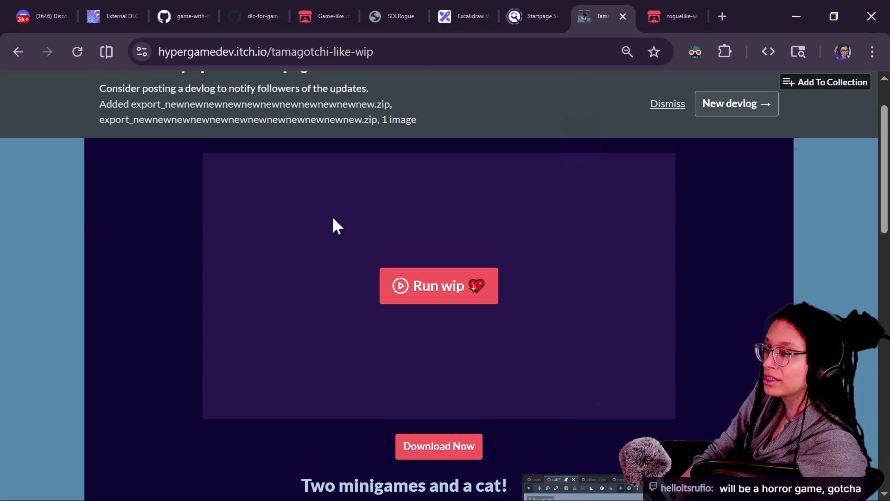
{"action": "key", "text": "alt+Tab"}
{"action": "left_click", "coordinate": [562, 248]}
{"action": "left_click", "coordinate": [439, 209]}
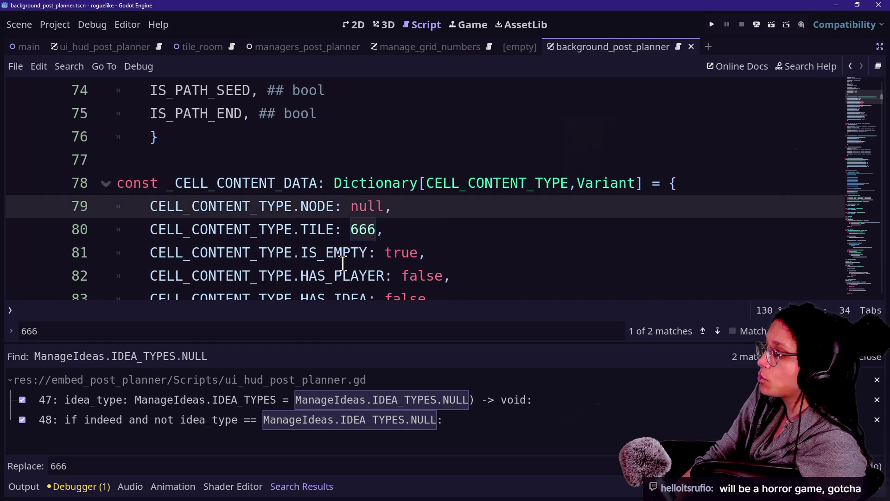
- Search the project for ManageIdeas.IDEA_TYPES.NULL with Replace in Files
{"action": "key", "text": "Escape"}
{"action": "key", "text": "Escape"}
{"action": "key", "text": "Down"}
{"action": "key", "text": "Down"}
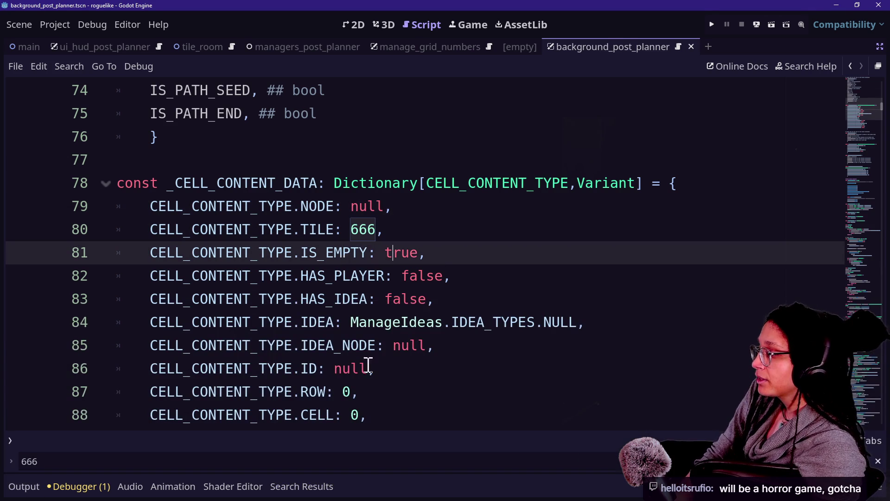
{"action": "left_click_drag", "start_coordinate": [349, 322], "coordinate": [580, 320]}
{"action": "key", "text": "ctrl+shift+r"}
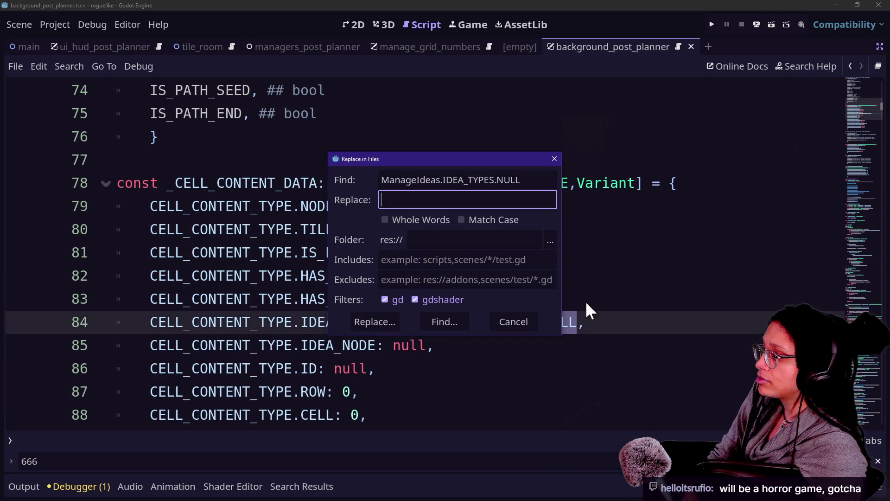
{"action": "type", "text": "666"}
{"action": "key", "text": "Return"}
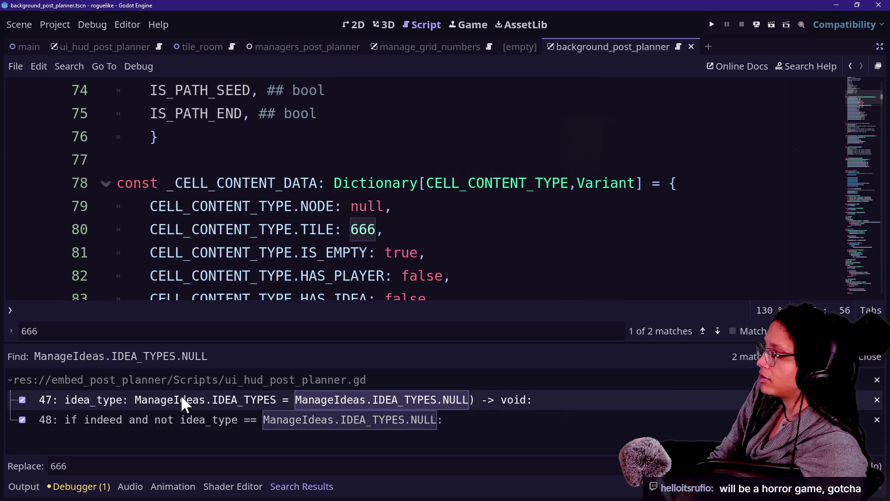
- Replace the NULL default on line 47 and the NULL comparison on line 48 with 666
{"action": "left_click", "coordinate": [182, 404]}
{"action": "scroll", "coordinate": [445, 183], "scroll_direction": "up", "scroll_amount": 1}
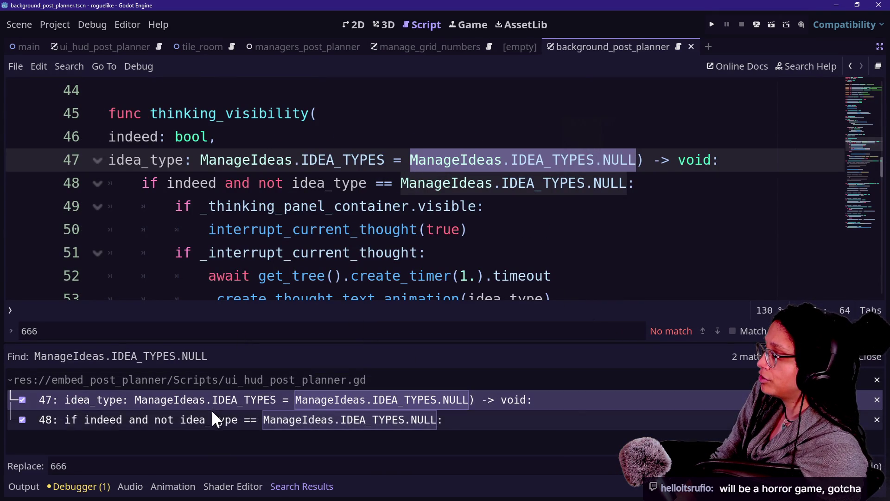
{"action": "left_click", "coordinate": [439, 121]}
{"action": "left_click_drag", "start_coordinate": [410, 160], "coordinate": [640, 163]}
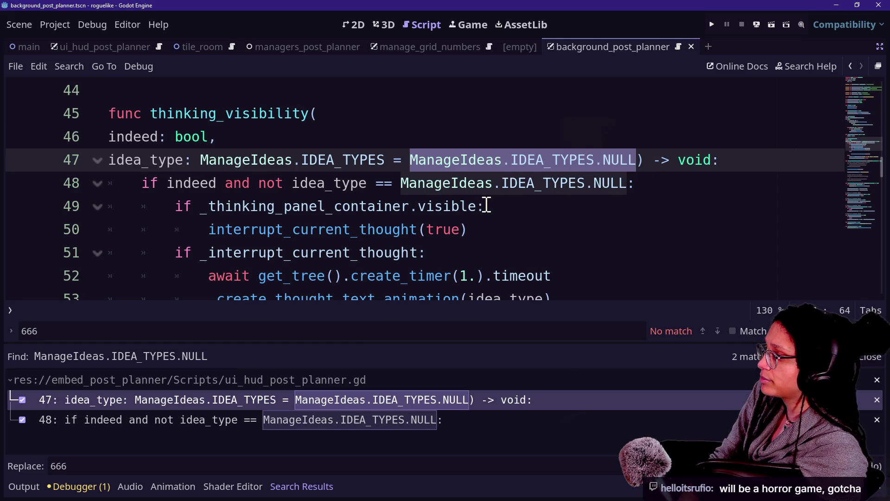
{"action": "mouse_move", "coordinate": [470, 203]}
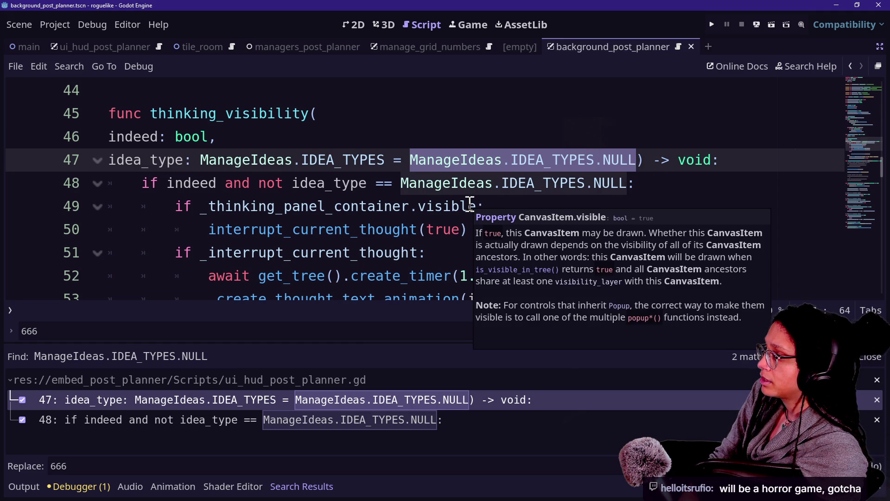
{"action": "type", "text": "666"}
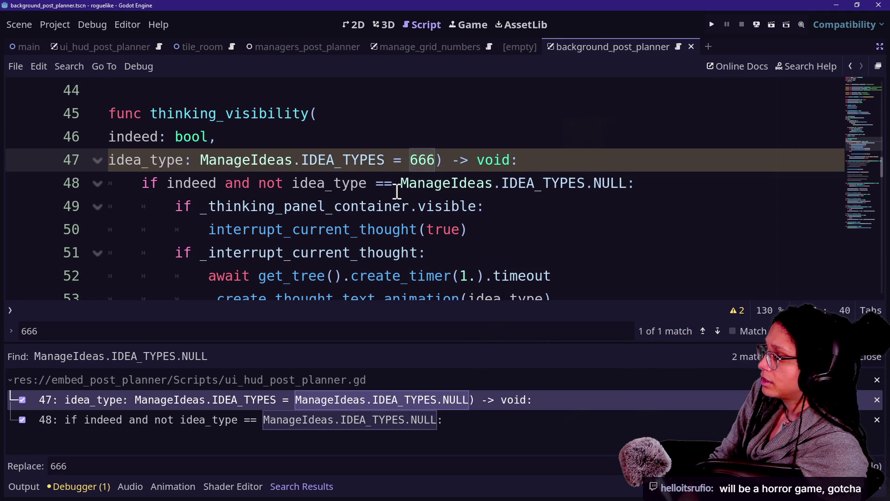
{"action": "left_click_drag", "start_coordinate": [400, 183], "coordinate": [633, 184]}
{"action": "type", "text": "666"}
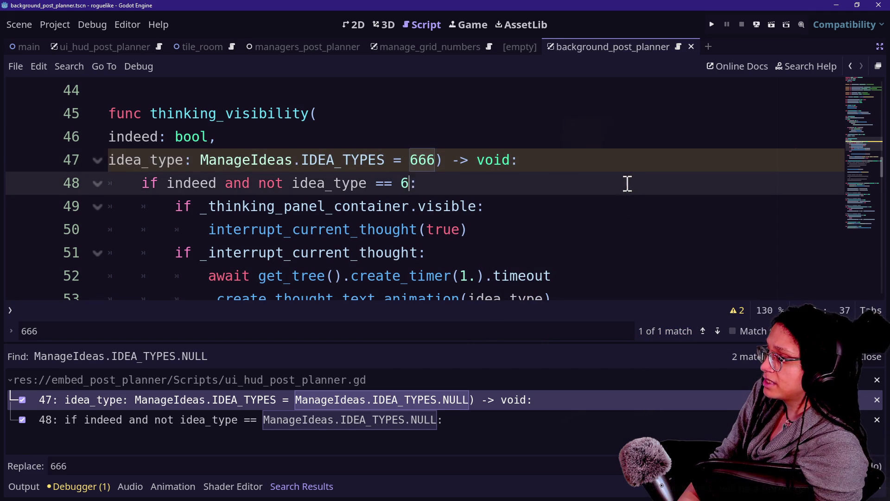
{"action": "left_click", "coordinate": [260, 420]}
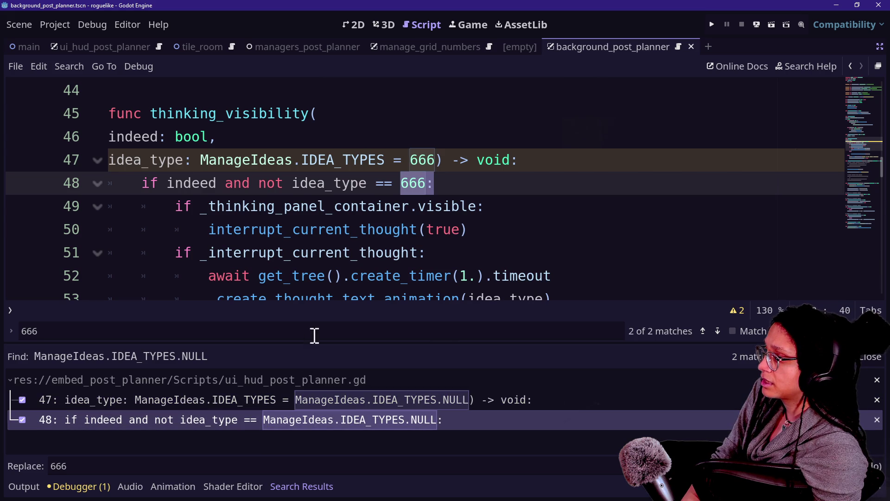
{"action": "left_click", "coordinate": [367, 214]}
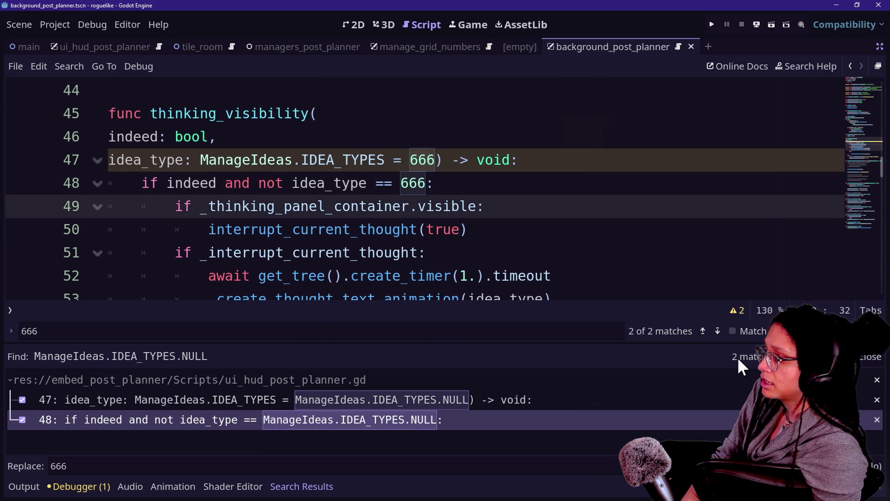
- Inspect the enum cast warnings reported for line 47
{"action": "left_click", "coordinate": [741, 314]}
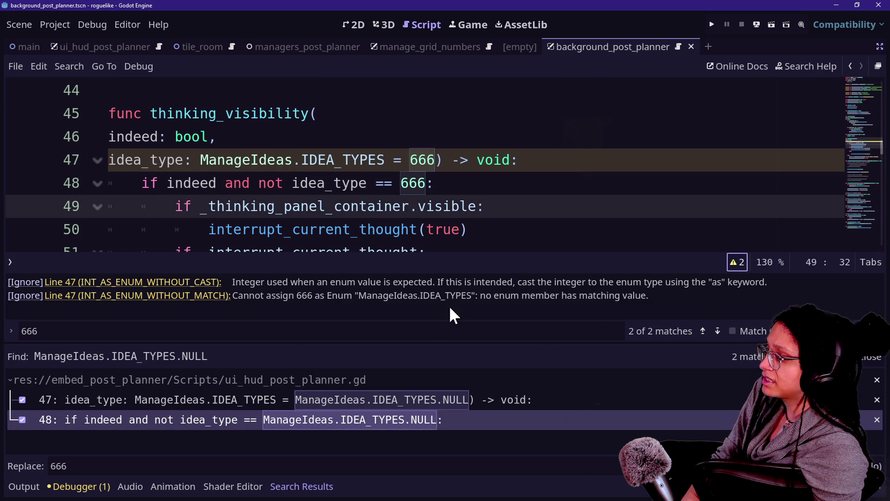
{"action": "left_click_drag", "start_coordinate": [305, 282], "coordinate": [463, 280]}
{"action": "left_click", "coordinate": [463, 280]}
{"action": "left_click_drag", "start_coordinate": [345, 282], "coordinate": [403, 281]}
{"action": "left_click", "coordinate": [385, 287]}
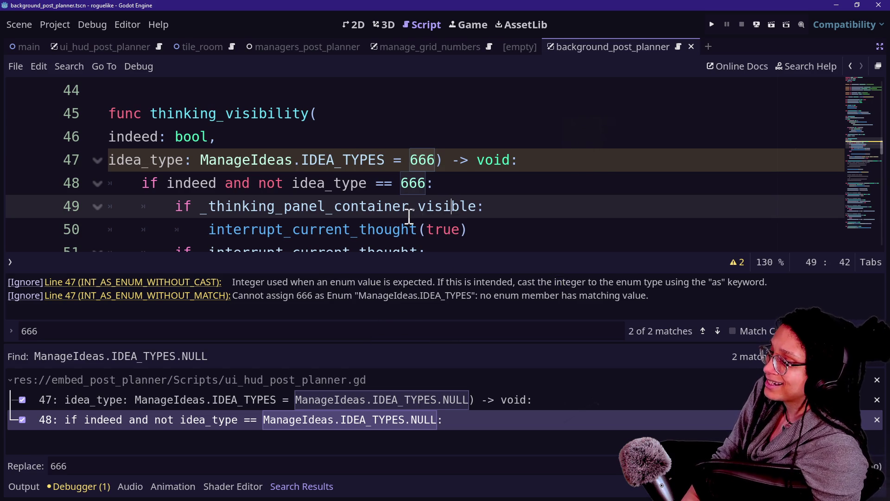
- Append 'as ManageIdeas.IDEA_TYPES' after 666 on line 47 and review the remaining warning
{"action": "left_click", "coordinate": [436, 160]}
{"action": "type", "text": "as M"}
{"action": "type", "text": "anageIdeas.IDEA_TYPES) -> voi"}
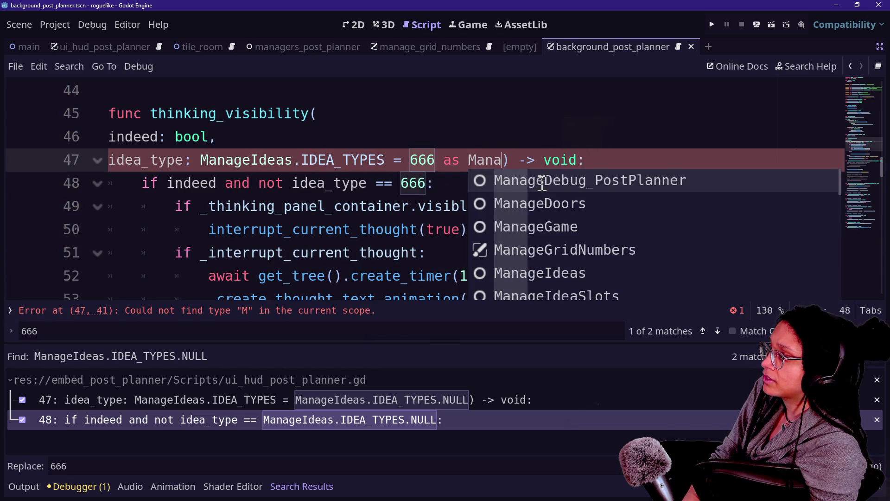
{"action": "type", "text": "d"}
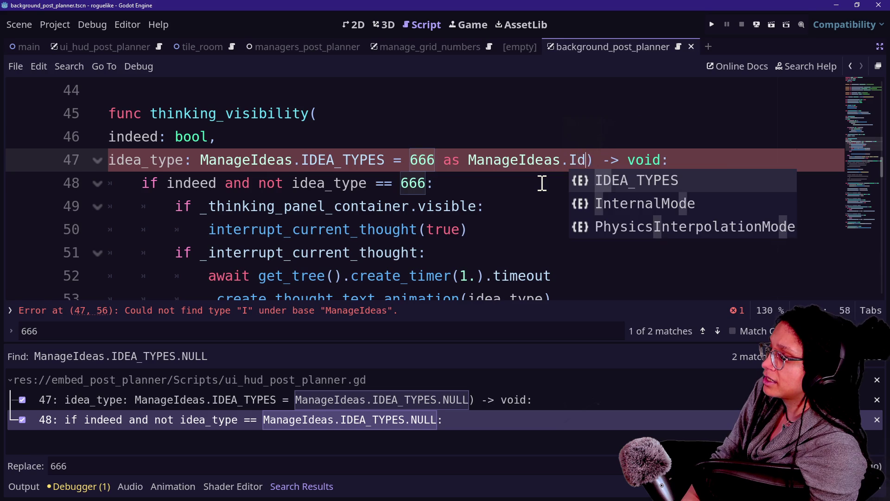
{"action": "key", "text": "Return"}
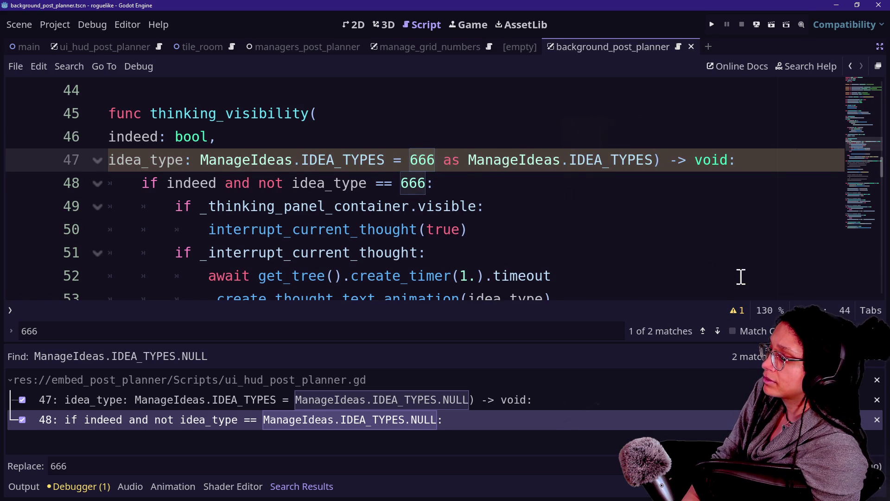
{"action": "left_click", "coordinate": [732, 310]}
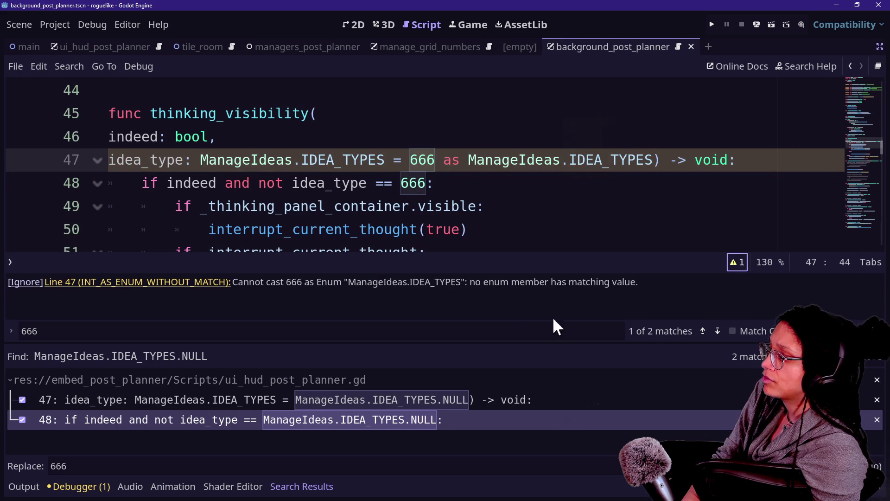
- Look up the IDEA_TYPES enum definition and confirm NULL is its first value
{"action": "left_click", "coordinate": [359, 281]}
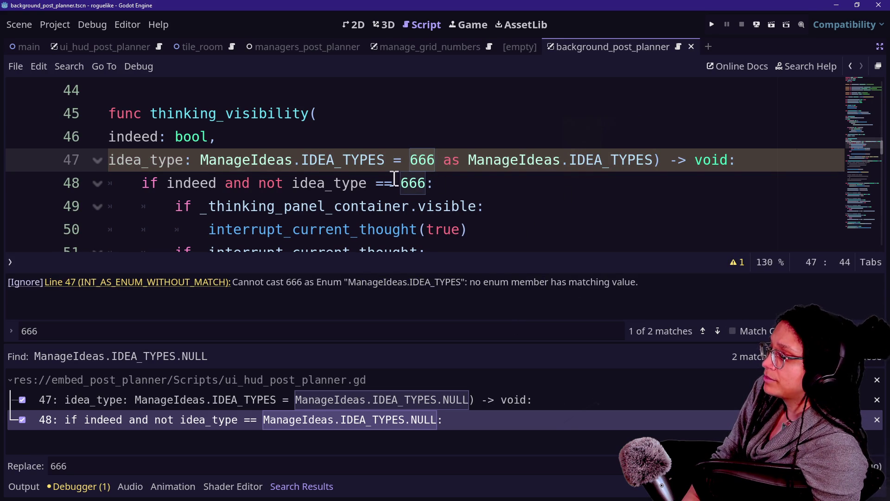
{"action": "left_click", "coordinate": [587, 162], "text": "ctrl"}
{"action": "left_click", "coordinate": [465, 184]}
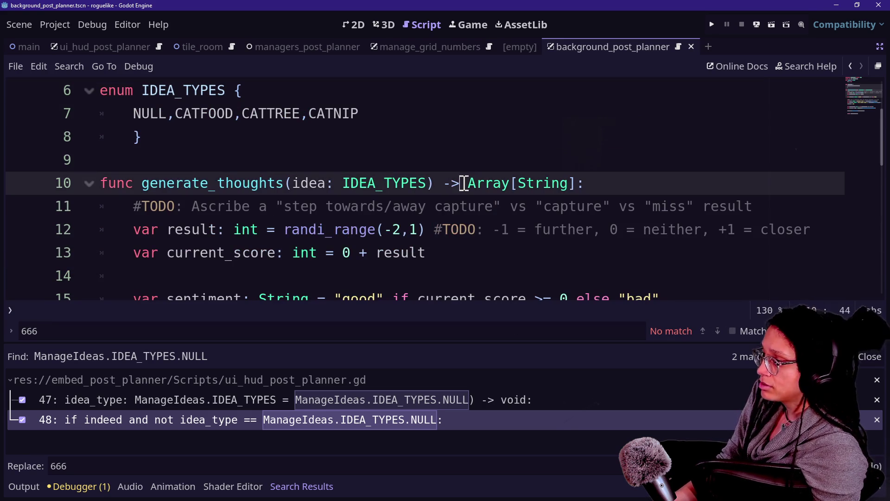
{"action": "key", "text": "alt+o"}
{"action": "key", "text": "alt+o"}
{"action": "key", "text": "alt+o"}
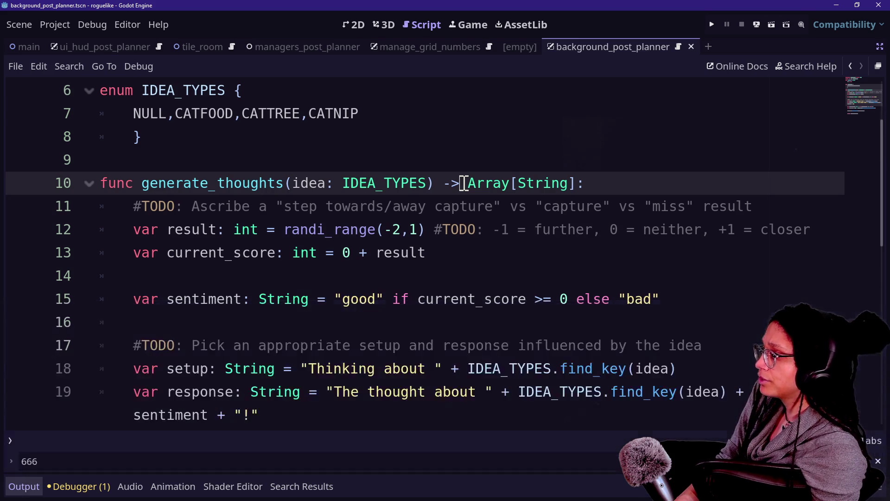
{"action": "scroll", "coordinate": [464, 183], "scroll_direction": "up", "scroll_amount": 2}
{"action": "left_click", "coordinate": [521, 186]}
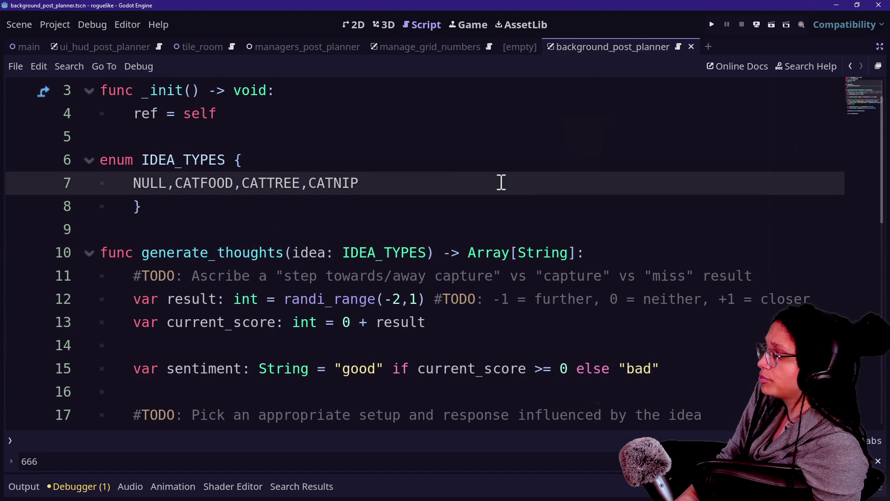
{"action": "left_click", "coordinate": [175, 184]}
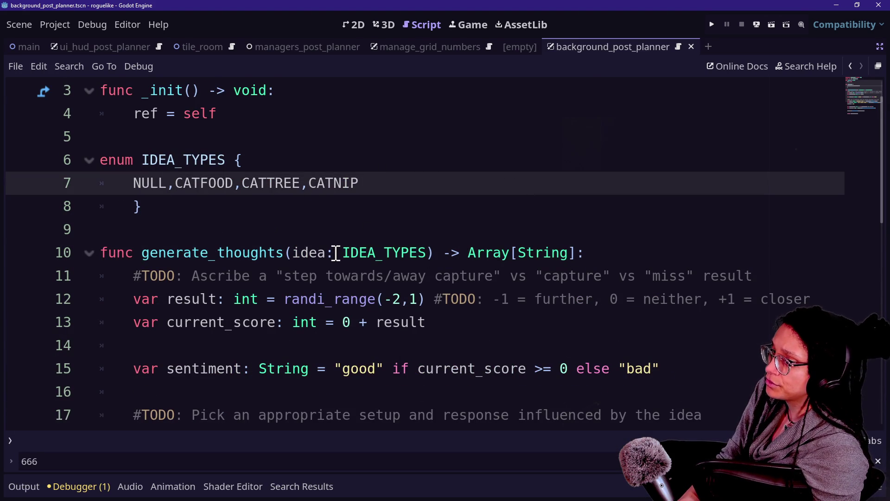
{"action": "left_click", "coordinate": [210, 325]}
- Go back through Search Results to line 47 and change its 666 placeholder to 0
{"action": "left_click", "coordinate": [79, 486]}
{"action": "left_click", "coordinate": [79, 486]}
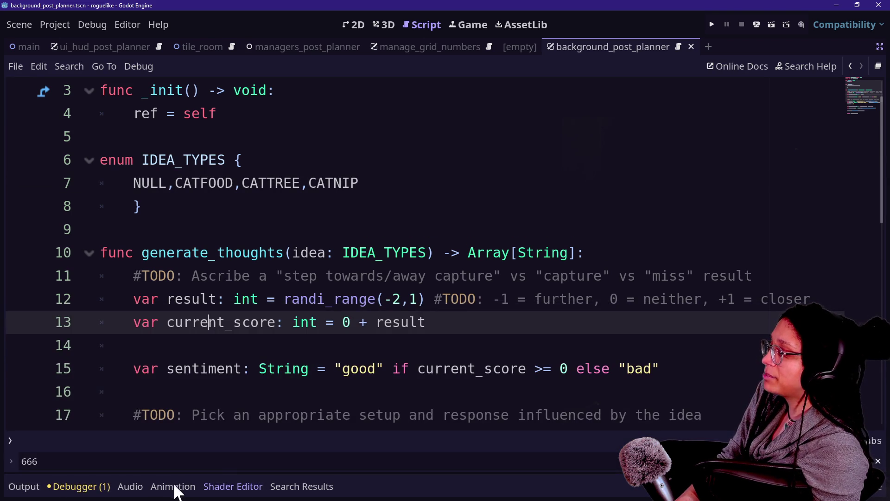
{"action": "left_click", "coordinate": [306, 486]}
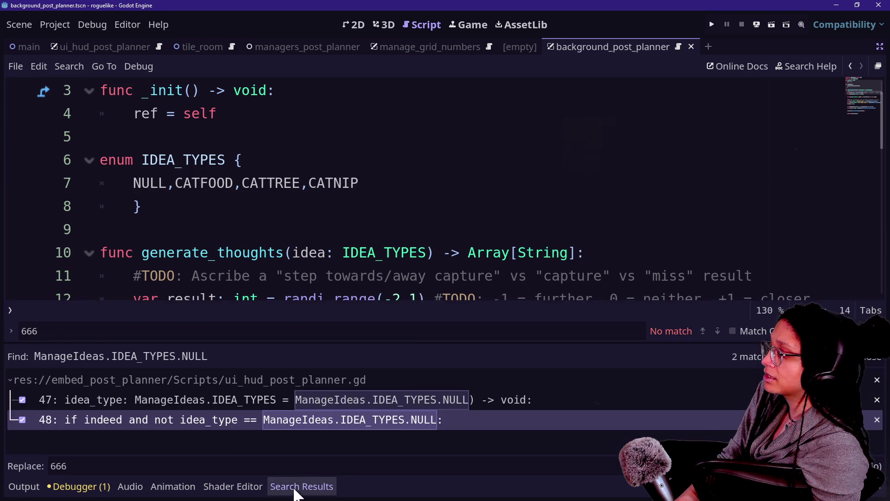
{"action": "left_click", "coordinate": [236, 405]}
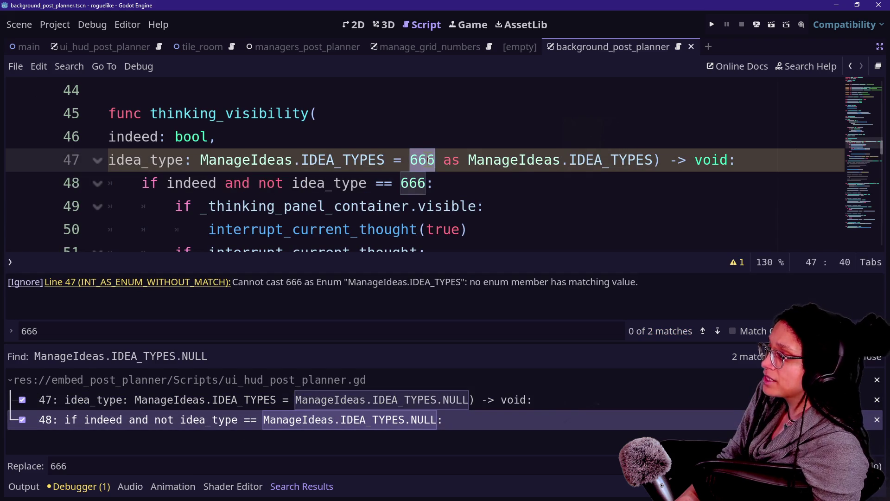
{"action": "type", "text": "00"}
{"action": "key", "text": "BackSpace"}
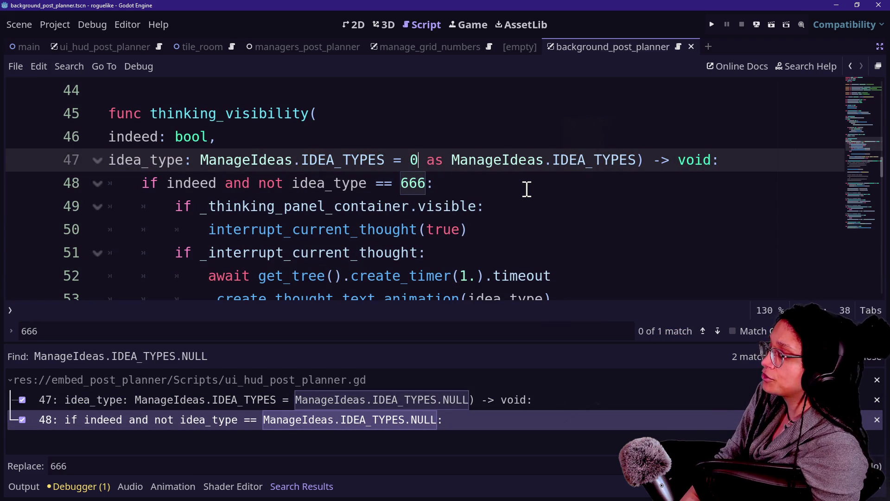
- Change the 666 on line 48 to 0 and save the scripts
{"action": "left_click", "coordinate": [417, 179]}
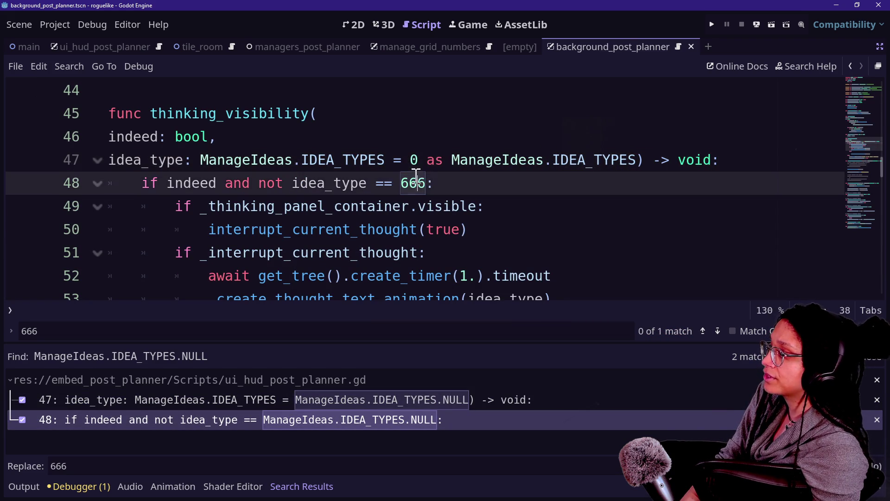
{"action": "type", "text": "-"}
{"action": "left_click", "coordinate": [337, 143]}
{"action": "left_click", "coordinate": [345, 160]}
{"action": "key", "text": "Down"}
{"action": "left_click", "coordinate": [456, 174]}
{"action": "key", "text": "Left"}
{"action": "key", "text": "ctrl+s"}
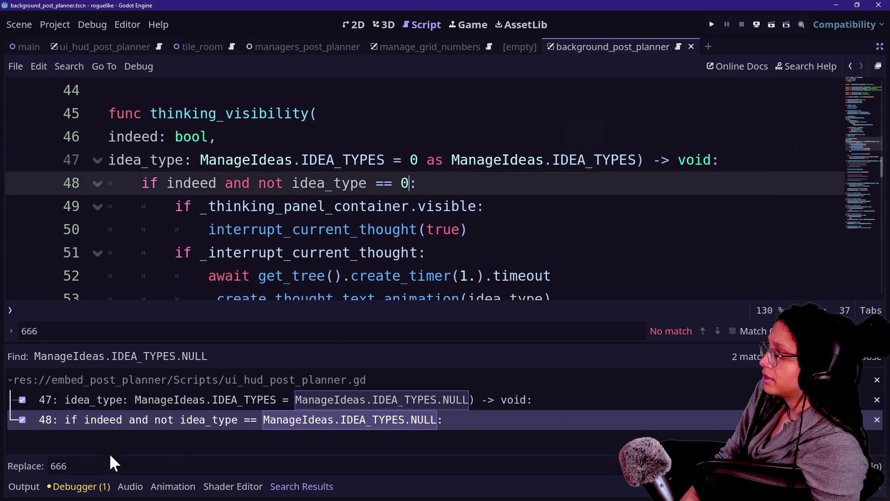
{"action": "left_click", "coordinate": [155, 398]}
{"action": "left_click", "coordinate": [341, 232], "text": "ctrl"}
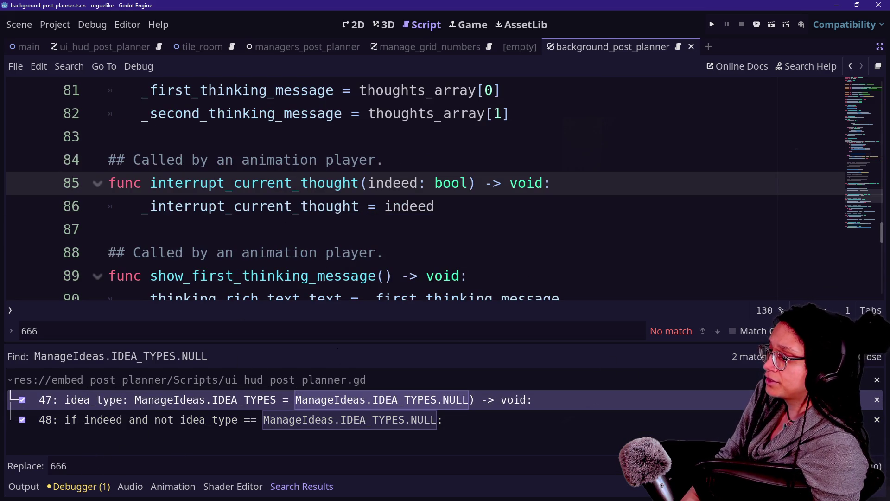
- Replace the NULL value on manage_levels.gd line 84 with 0
{"action": "left_click", "coordinate": [317, 412]}
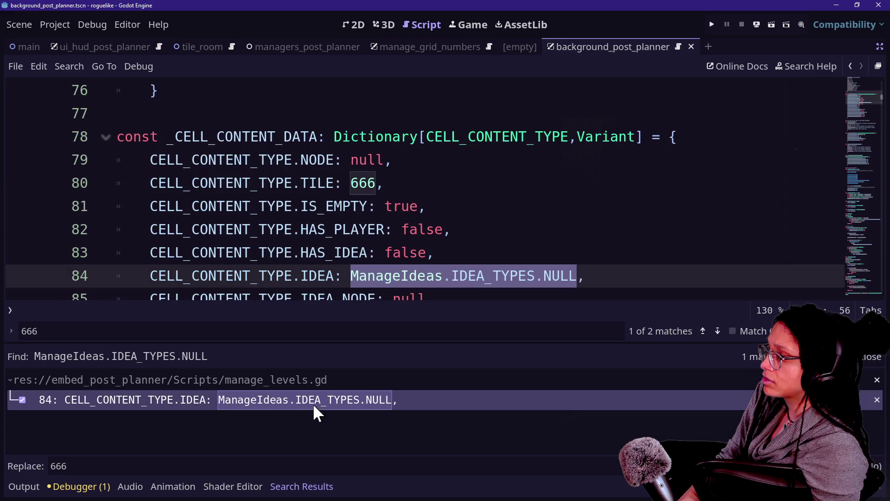
{"action": "key", "text": "Up"}
{"action": "key", "text": "Up"}
{"action": "left_click_drag", "start_coordinate": [347, 276], "coordinate": [583, 276]}
{"action": "type", "text": "-"}
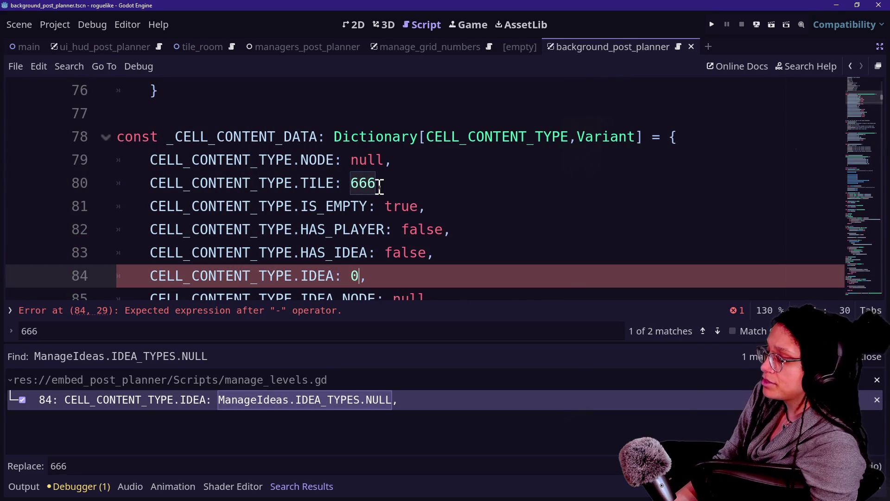
{"action": "double_click", "coordinate": [363, 183]}
{"action": "type", "text": "0"}
{"action": "scroll", "coordinate": [302, 203], "scroll_direction": "down", "scroll_amount": 4}
{"action": "scroll", "coordinate": [302, 202], "scroll_direction": "down", "scroll_amount": 20}
{"action": "right_click", "coordinate": [301, 203]}
{"action": "left_click", "coordinate": [285, 131]}
- Make line 616's last _generate_tiles argument '0 as ManageTileData.TILES' and save
{"action": "key", "text": "ctrl+f"}
{"action": "type", "text": "66"}
{"action": "left_click", "coordinate": [204, 181]}
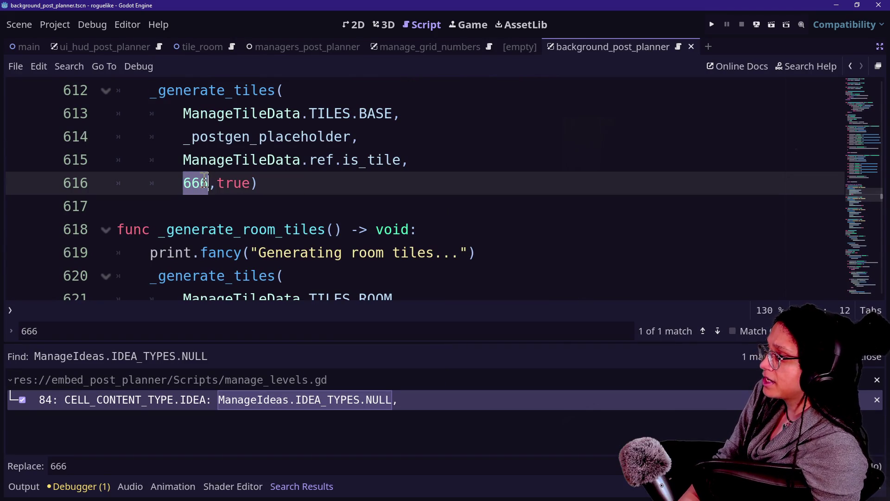
{"action": "key", "text": "BackSpace"}
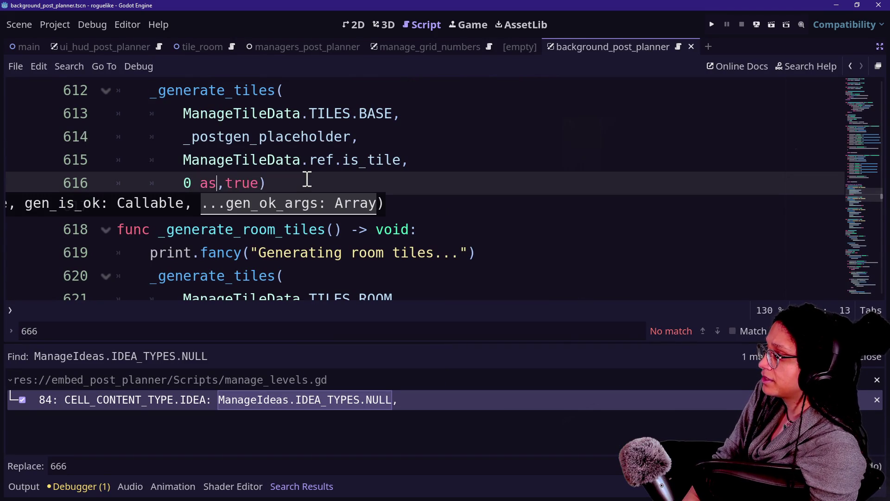
{"action": "type", "text": "s Manag"}
{"action": "type", "text": "eTile"}
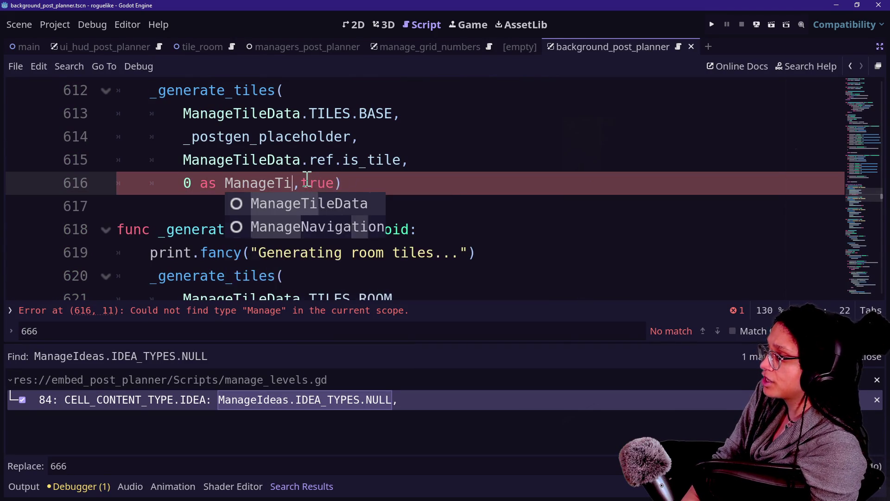
{"action": "key", "text": "Return"}
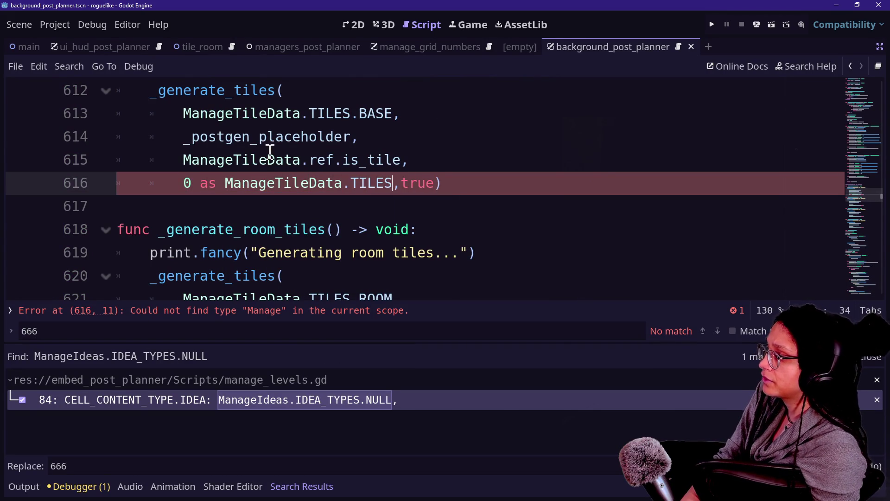
{"action": "left_click", "coordinate": [251, 137]}
{"action": "key", "text": "ctrl+s"}
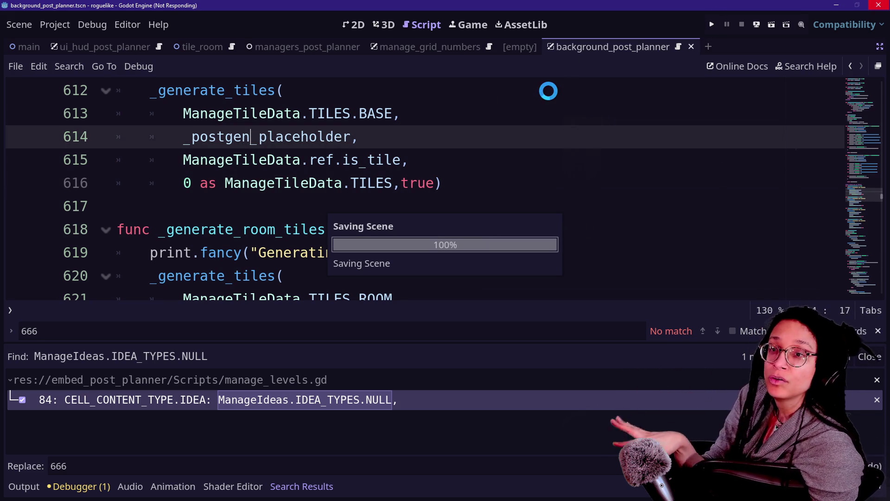
{"action": "left_click_drag", "start_coordinate": [592, 83], "coordinate": [597, 79]}
- Run Post Planner, start planning and load a level from a platform, then stop the game
{"action": "left_click", "coordinate": [495, 107]}
{"action": "left_click_drag", "start_coordinate": [496, 106], "coordinate": [720, 61]}
{"action": "left_click", "coordinate": [712, 25]}
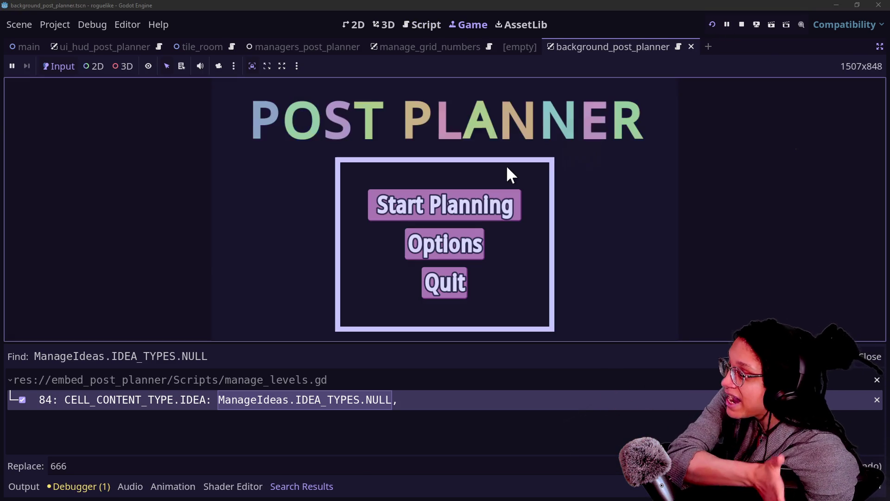
{"action": "left_click", "coordinate": [482, 197]}
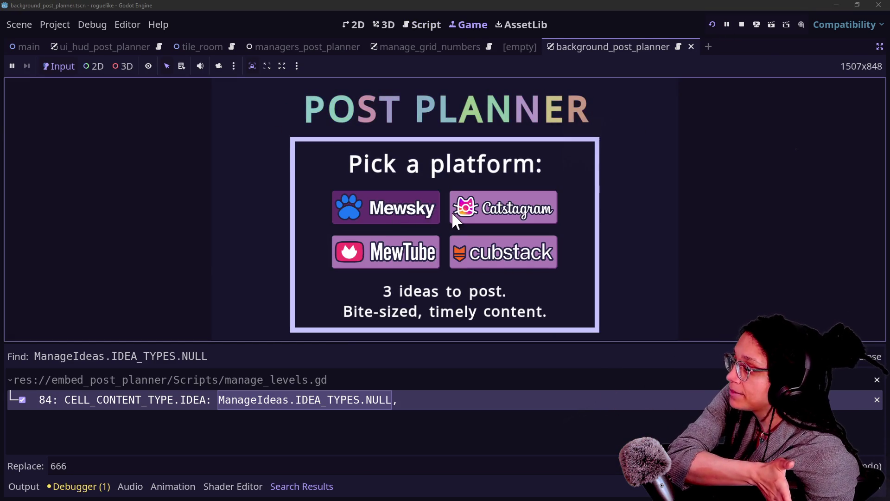
{"action": "left_click", "coordinate": [459, 215]}
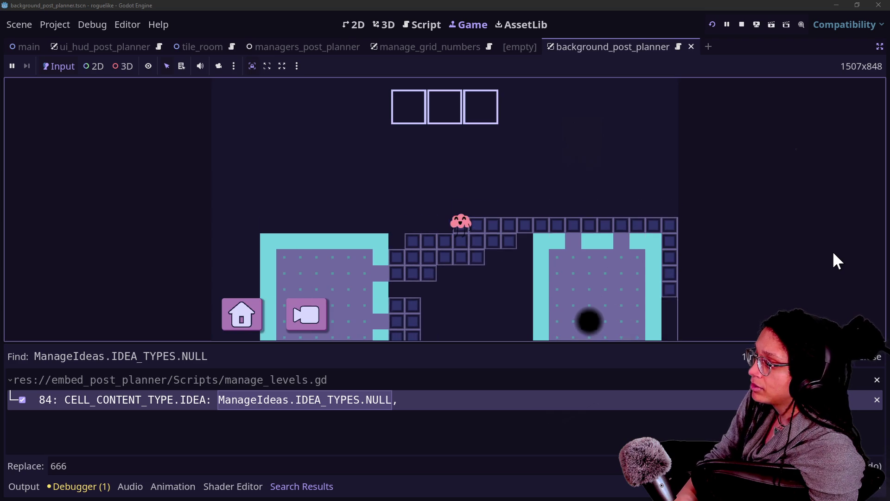
{"action": "left_click", "coordinate": [742, 24]}
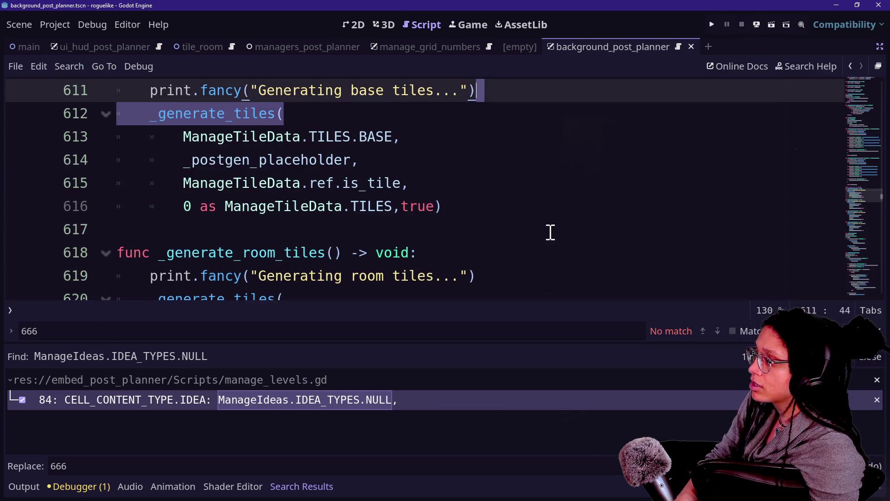
{"action": "left_click", "coordinate": [387, 238]}
- Export embed_post_planner.pck to cat-care-game3/Embedded Games, overwriting the old pack
{"action": "left_click", "coordinate": [42, 27]}
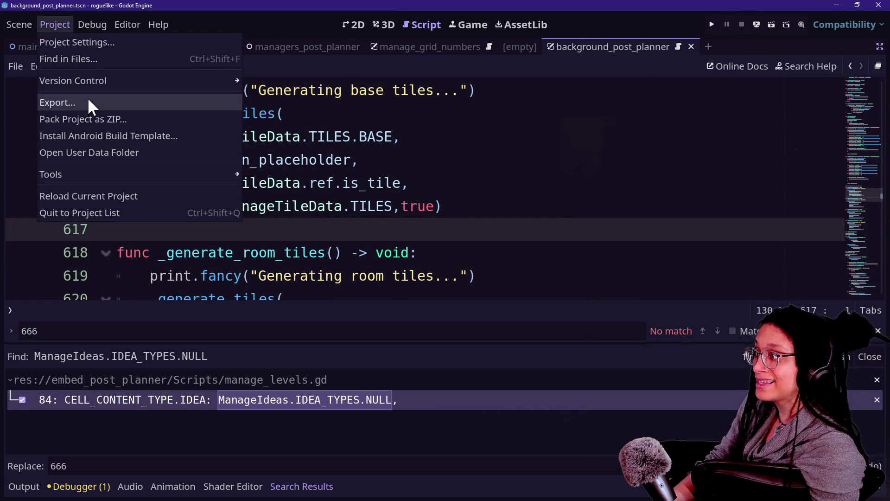
{"action": "left_click", "coordinate": [87, 98]}
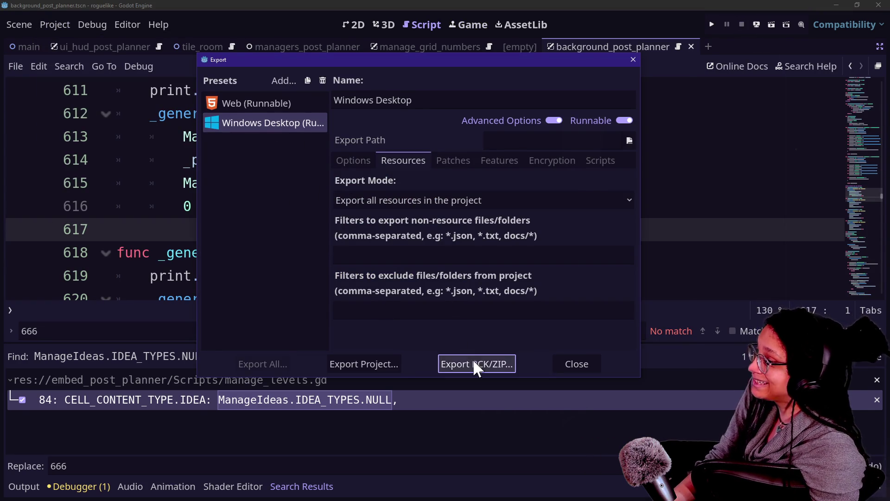
{"action": "left_click", "coordinate": [474, 360]}
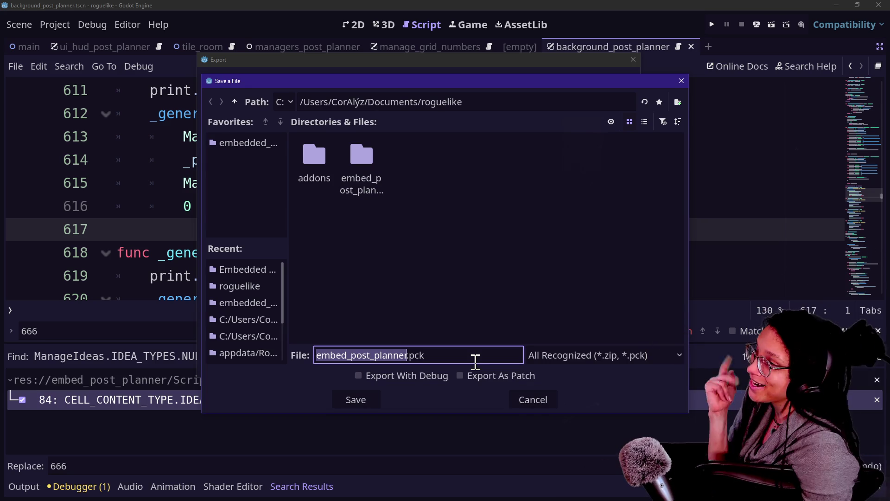
{"action": "left_click", "coordinate": [260, 269]}
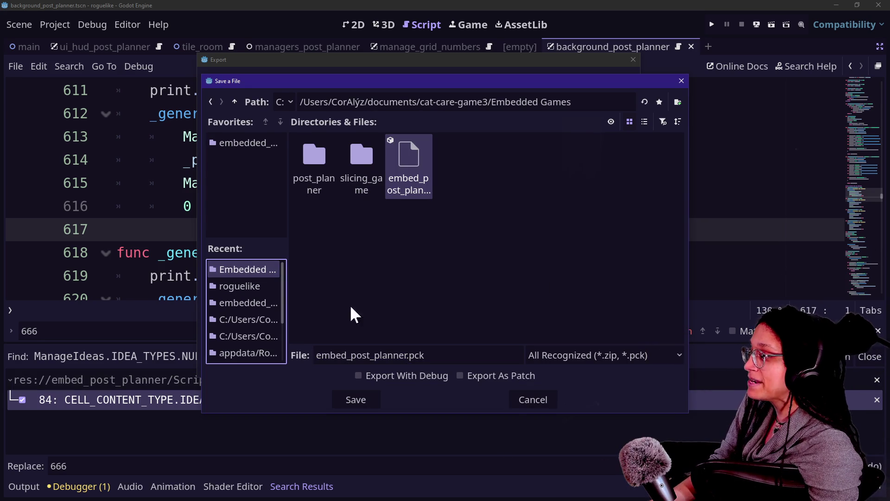
{"action": "left_click", "coordinate": [357, 398]}
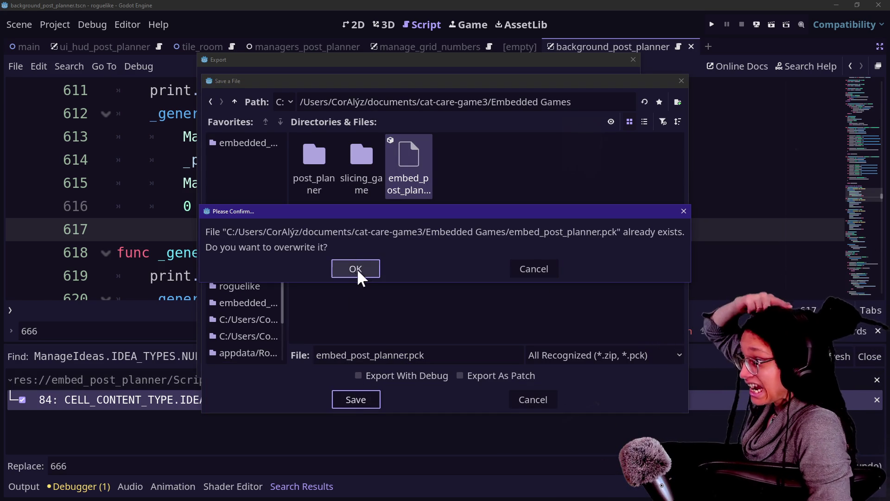
{"action": "left_click", "coordinate": [355, 270]}
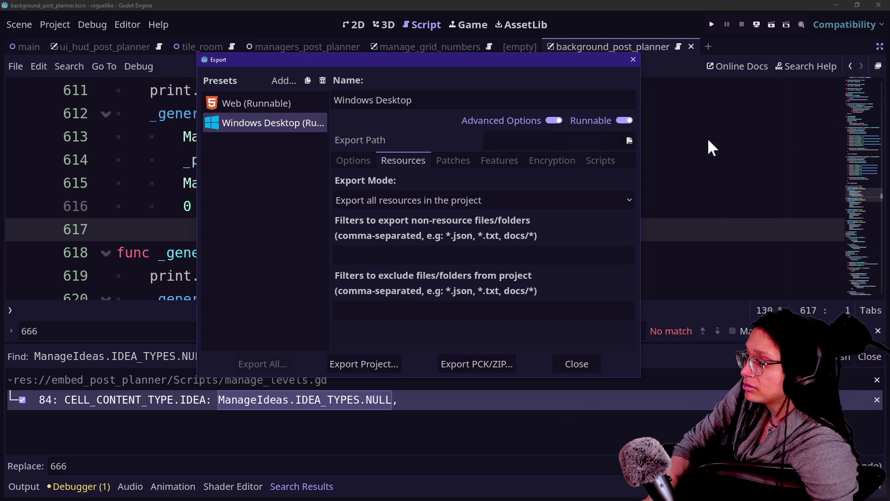
{"action": "left_click", "coordinate": [580, 364]}
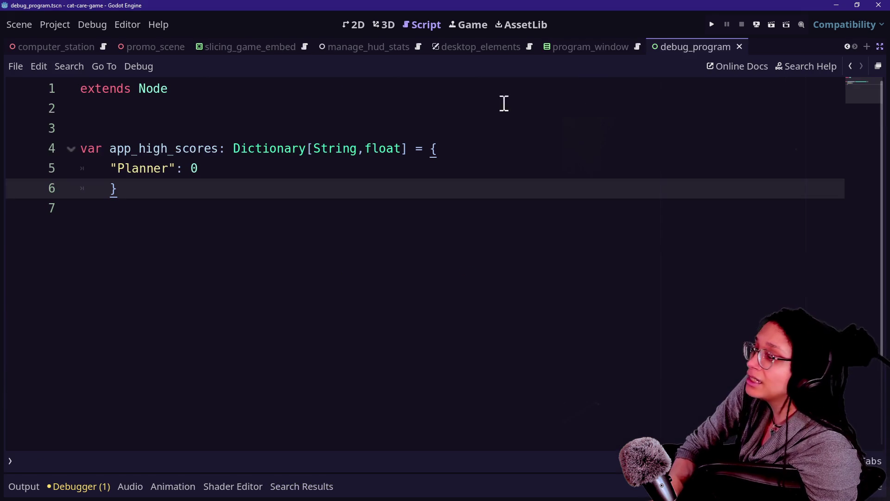
- Run the cat-care game, launch Post Planner from the desk computer, inspect the ManageTileData parser error, and stop
{"action": "left_click", "coordinate": [712, 26]}
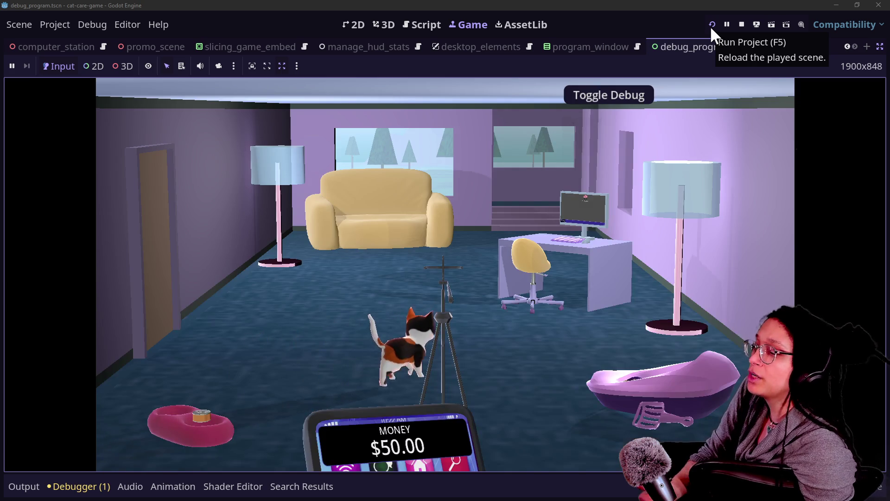
{"action": "left_click", "coordinate": [627, 277]}
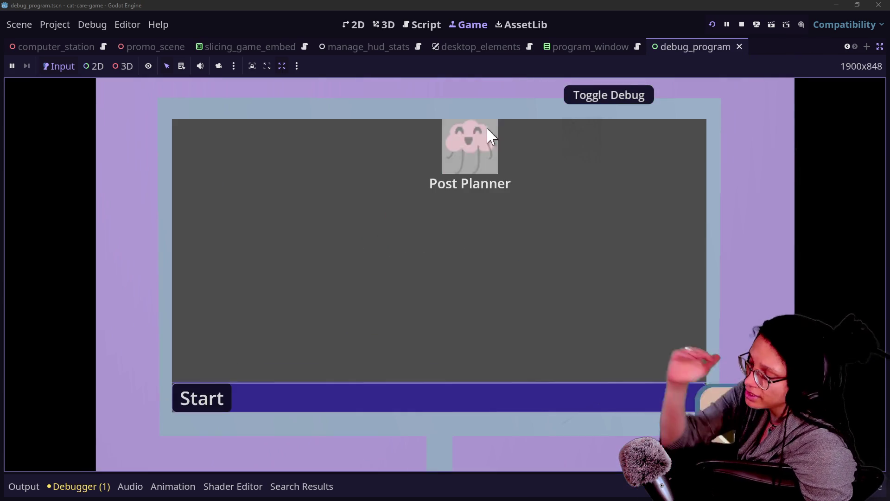
{"action": "left_click", "coordinate": [494, 132]}
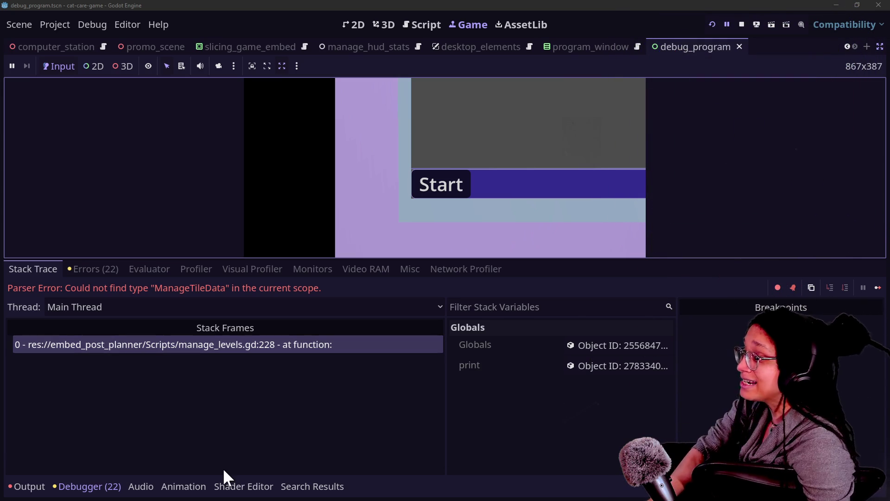
{"action": "left_click", "coordinate": [222, 467]}
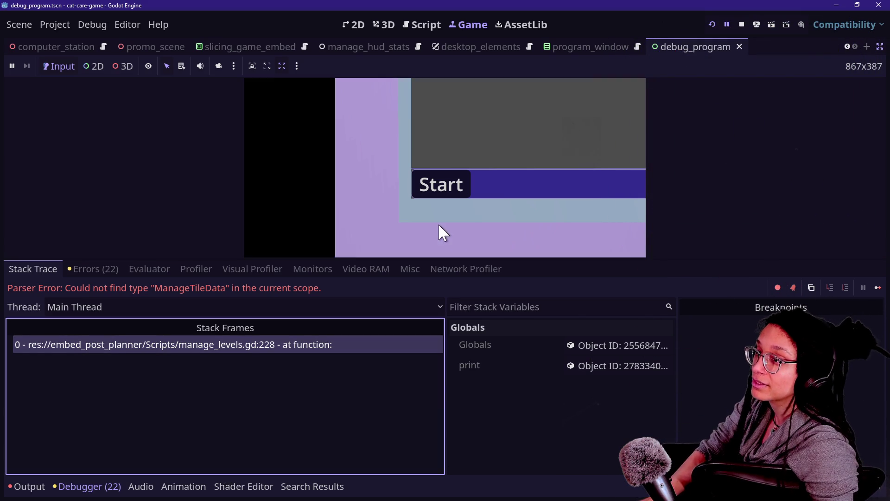
{"action": "left_click", "coordinate": [741, 24]}
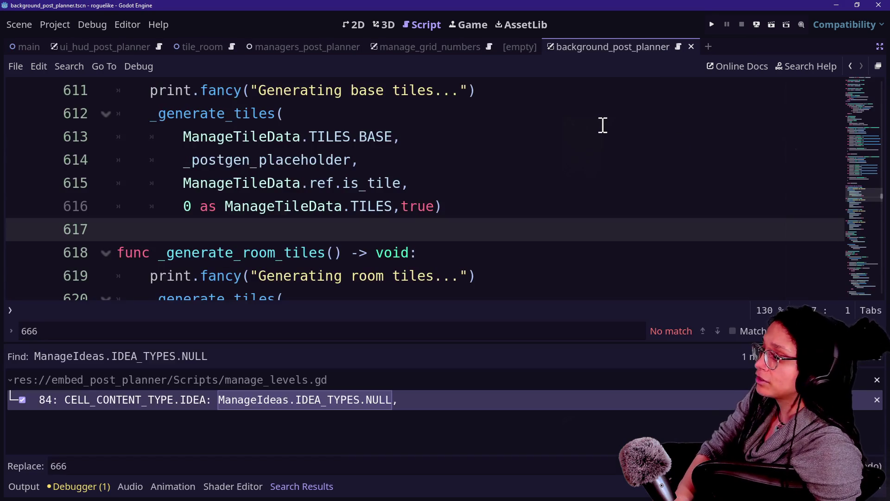
- Switch to the roguelike project's script and scroll to get_logged_cells_array on line 228
{"action": "left_click", "coordinate": [602, 129]}
{"action": "scroll", "coordinate": [602, 129], "scroll_direction": "up", "scroll_amount": 15}
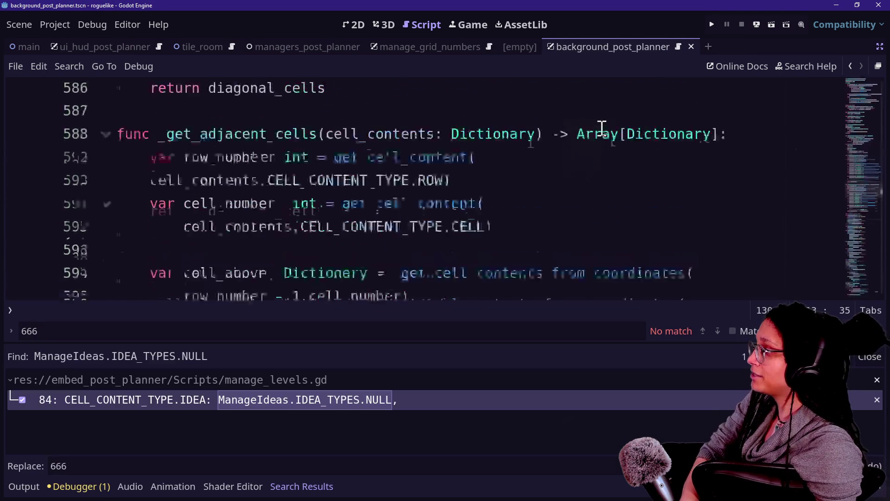
{"action": "scroll", "coordinate": [602, 129], "scroll_direction": "up", "scroll_amount": 8}
{"action": "scroll", "coordinate": [602, 129], "scroll_direction": "up", "scroll_amount": 20}
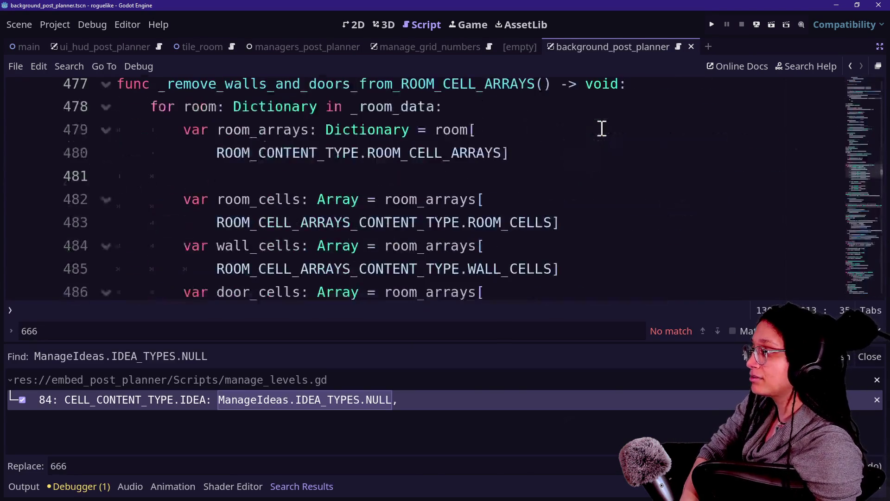
{"action": "scroll", "coordinate": [602, 129], "scroll_direction": "up", "scroll_amount": 20}
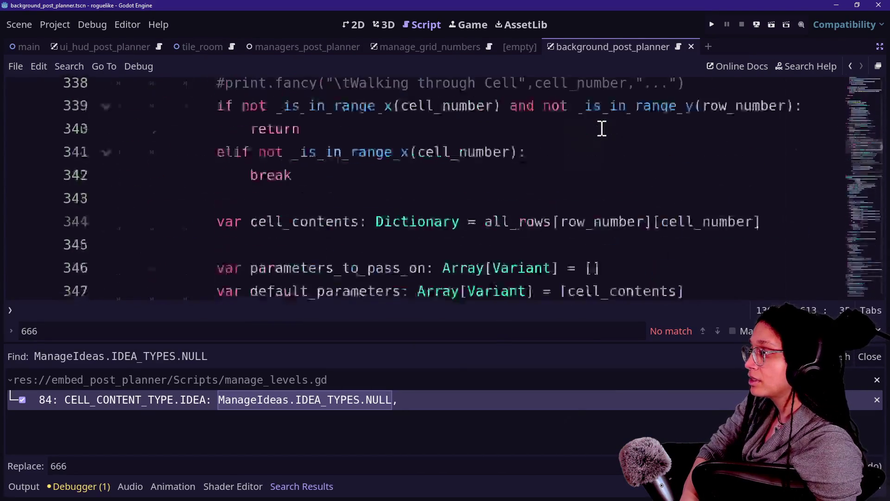
{"action": "scroll", "coordinate": [602, 129], "scroll_direction": "up", "scroll_amount": 14}
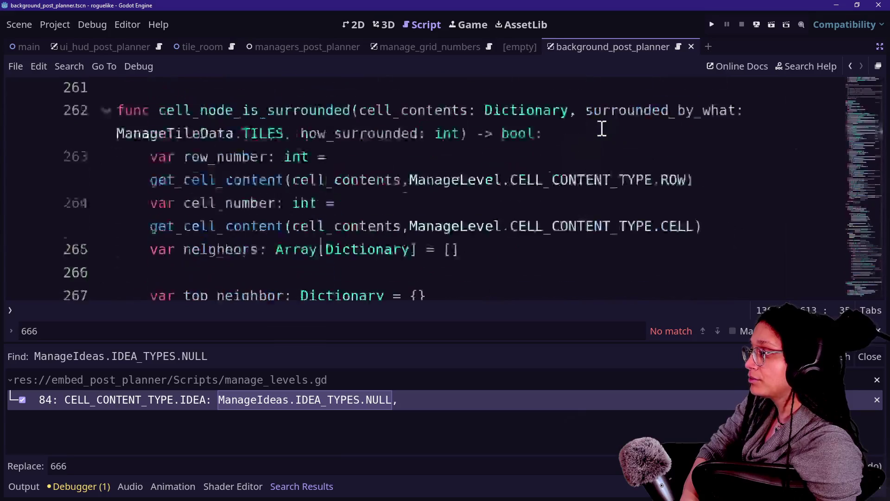
{"action": "scroll", "coordinate": [602, 129], "scroll_direction": "down", "scroll_amount": 2}
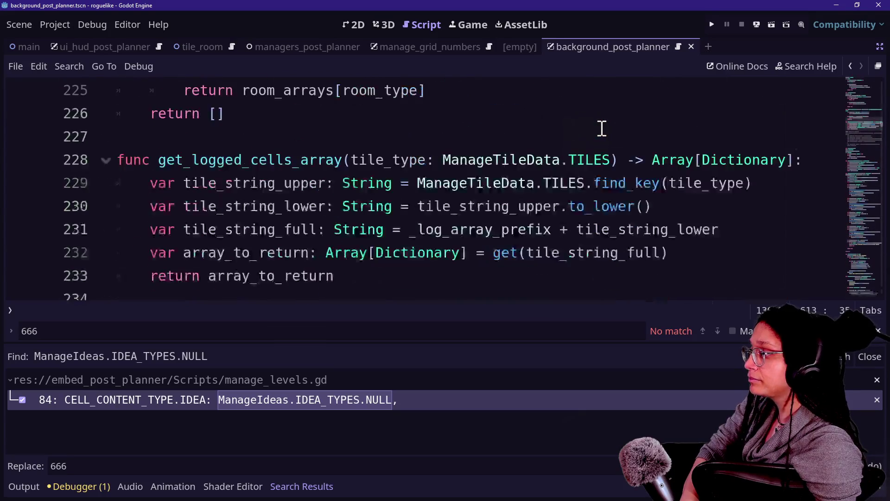